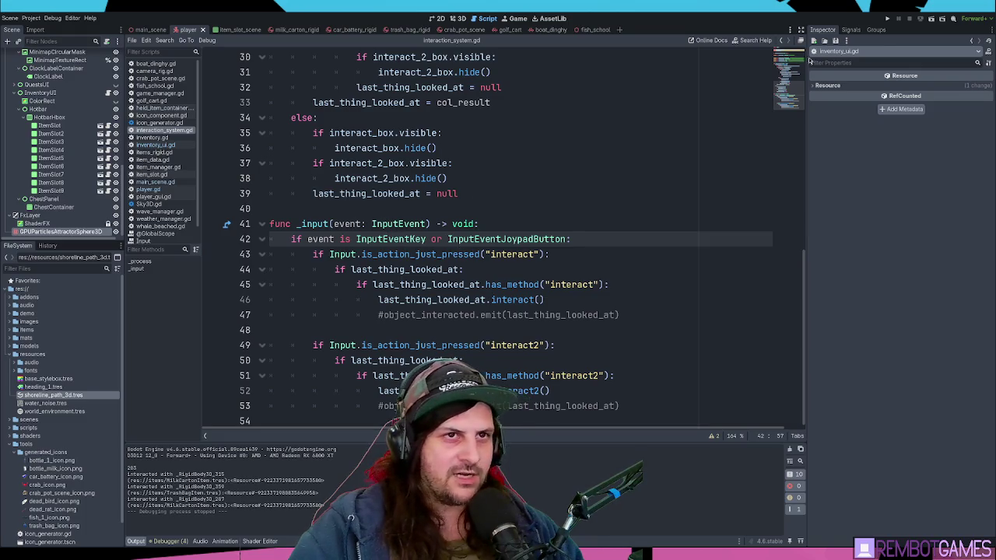
Step: Open player.gd and select the InputEventJoypadButton class name on line 60
scroll(513, 254, "up", 10)
scroll(519, 269, "down", 10)
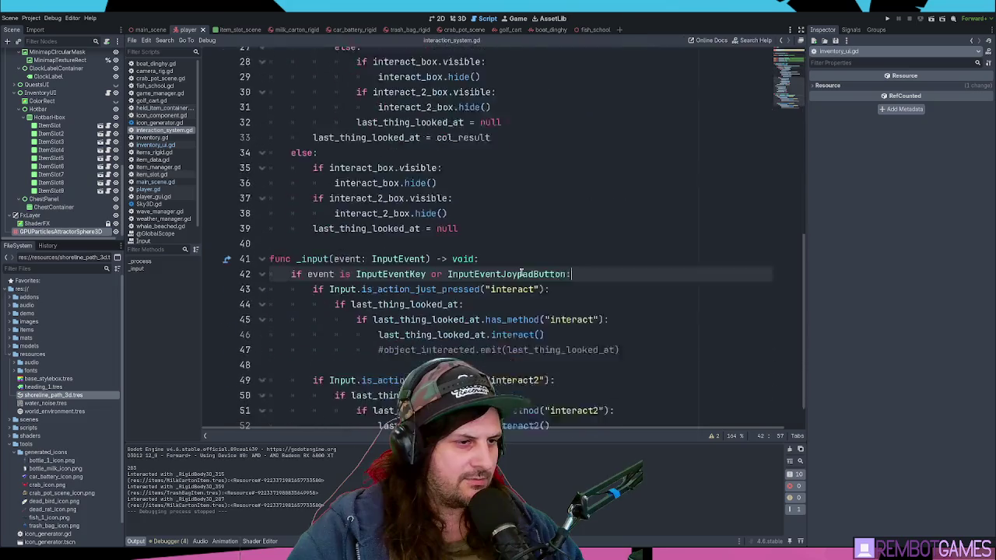
left_click(602, 340)
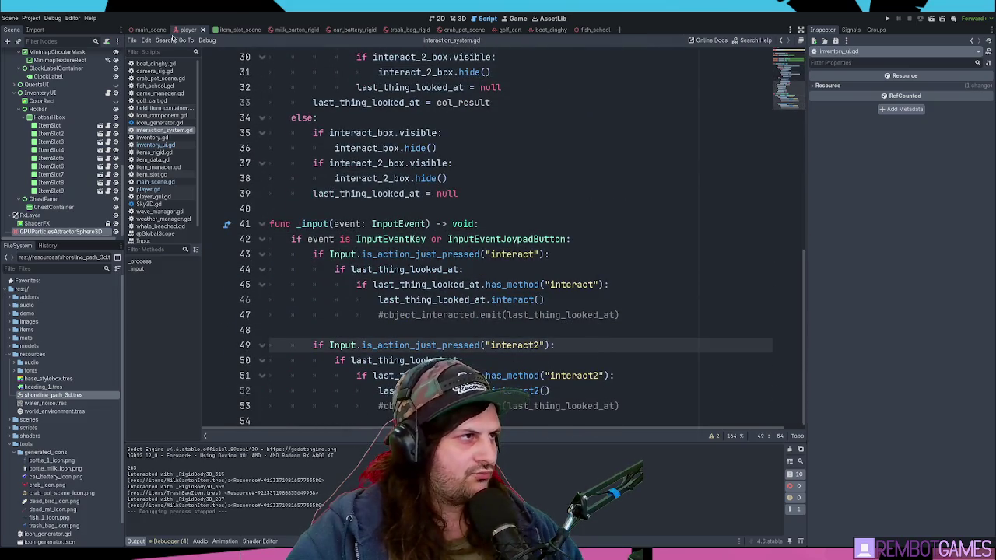
left_click(148, 189)
scroll(454, 241, "down", 15)
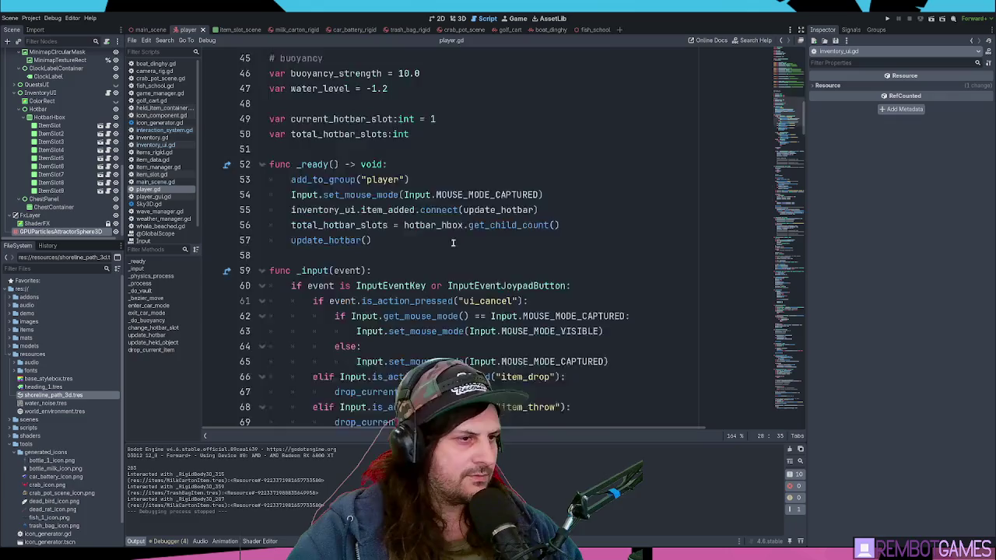
scroll(455, 242, "up", 4)
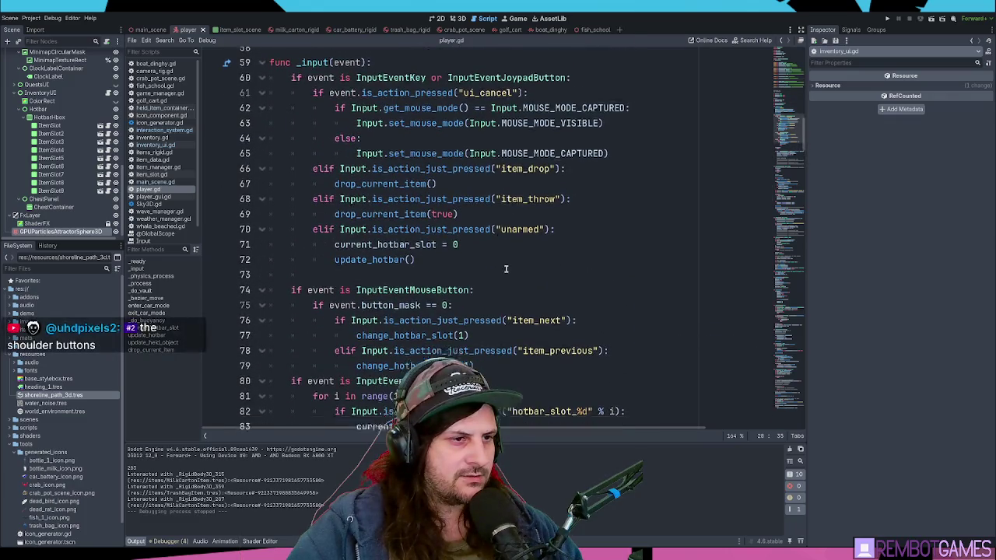
left_click(468, 257)
scroll(425, 224, "up", 3)
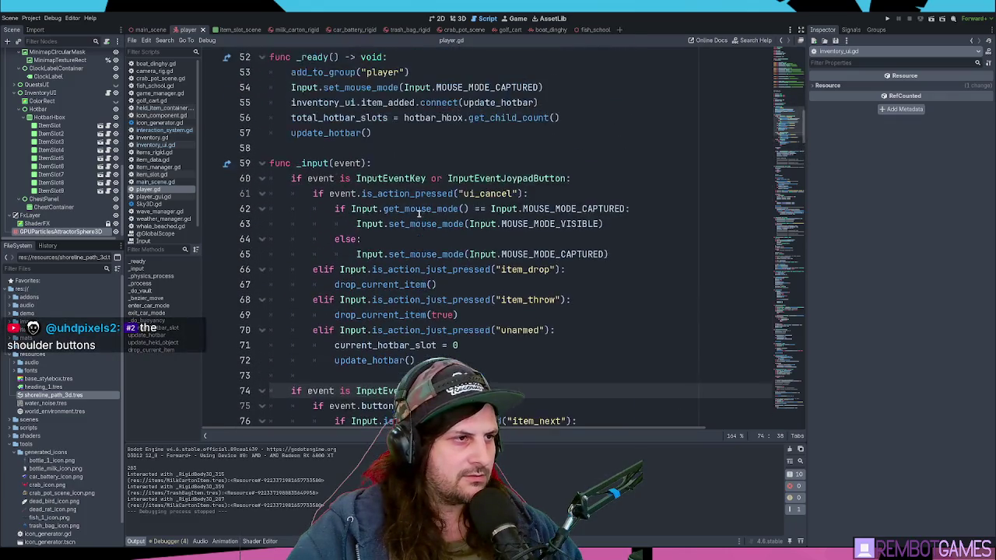
double_click(484, 178)
key("ctrl+c")
scroll(483, 264, "down", 2)
Step: Add 'or InputEventJoypadButton' to line 74's mouse-button check and run the game with F5
left_click(470, 300)
type("or")
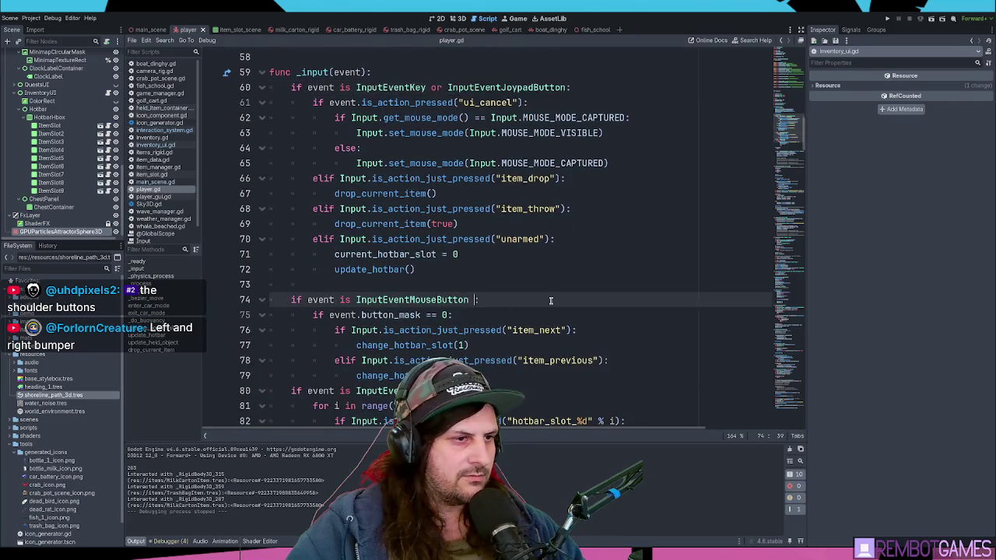
key("ctrl+v")
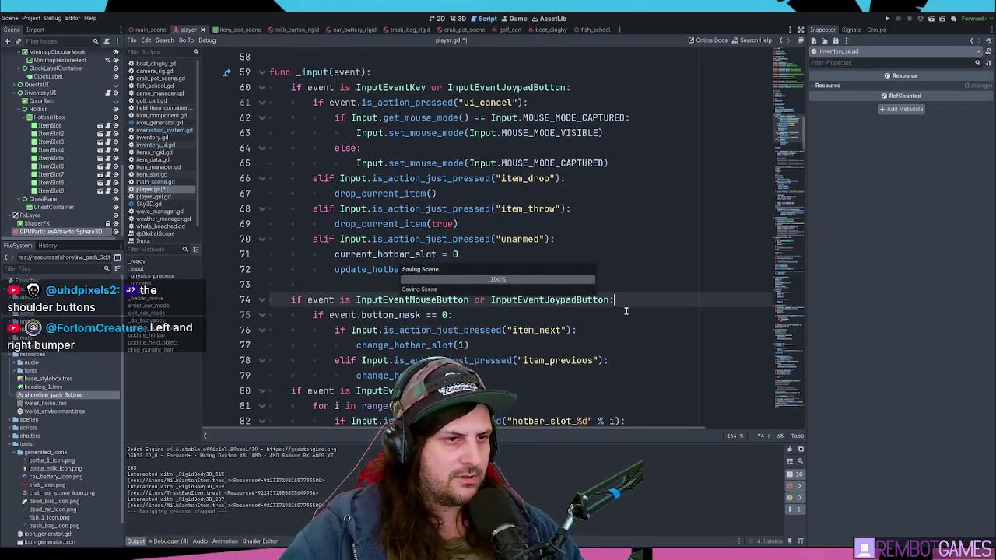
scroll(626, 309, "down", 1)
key("F5")
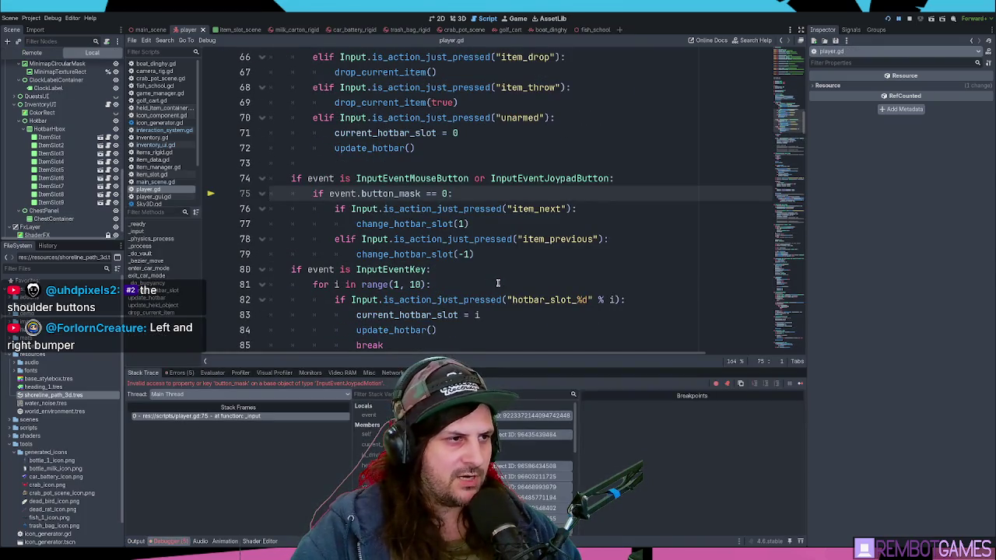
Step: Resume past the 'button_mask' debugger break so the game shows the sky and sea
key("F5")
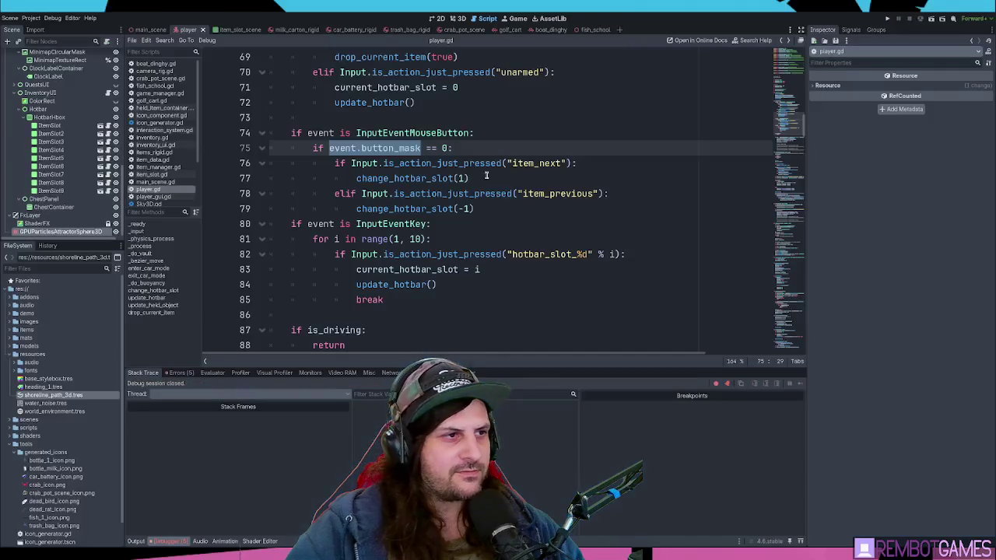
Step: Review the button_mask and item_next/item_previous hotbar lines and select InputEventMouseButton on line 74
mouse_move(269, 148)
left_mouse_down()
mouse_move(393, 164)
mouse_move(577, 163)
left_mouse_up()
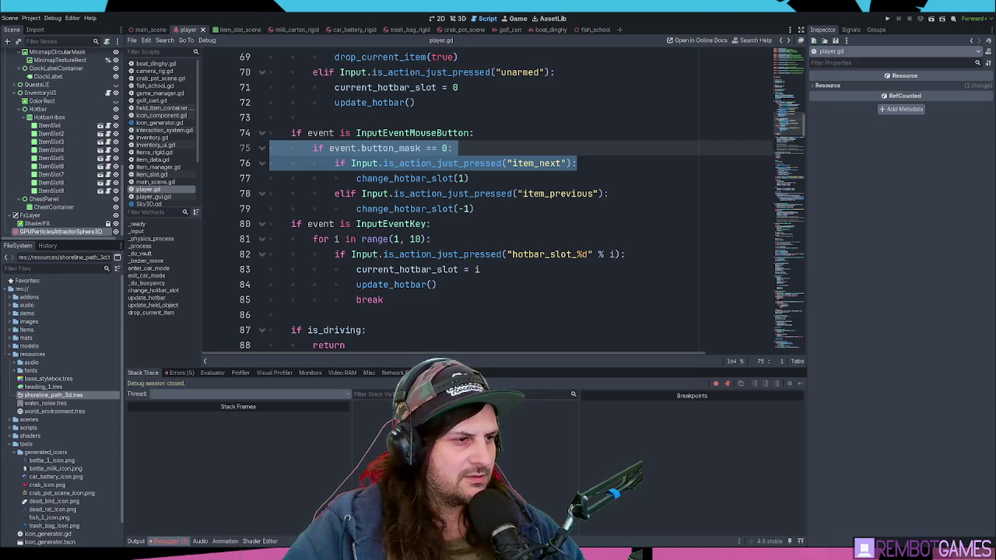
left_click(465, 188)
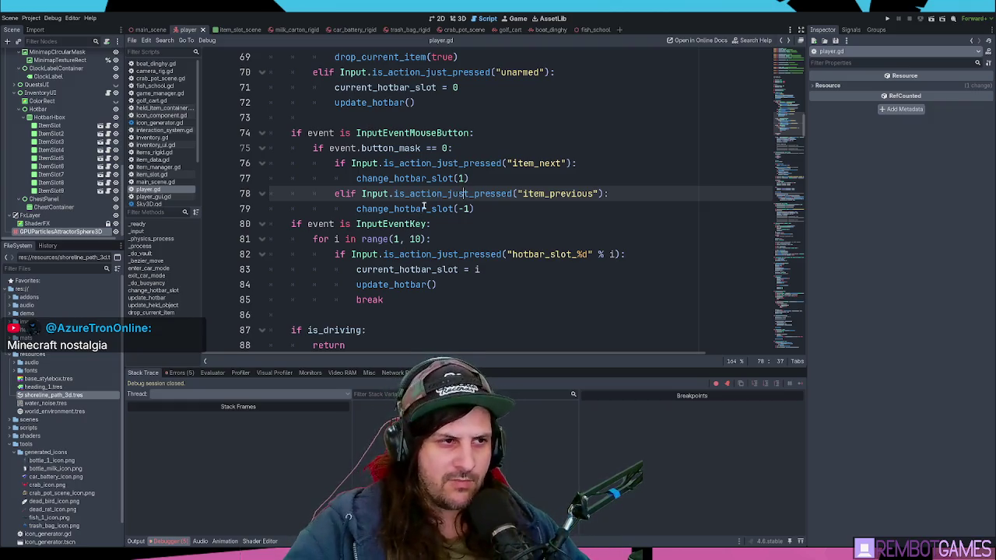
left_click(477, 178)
left_click_drag(492, 182, 355, 175)
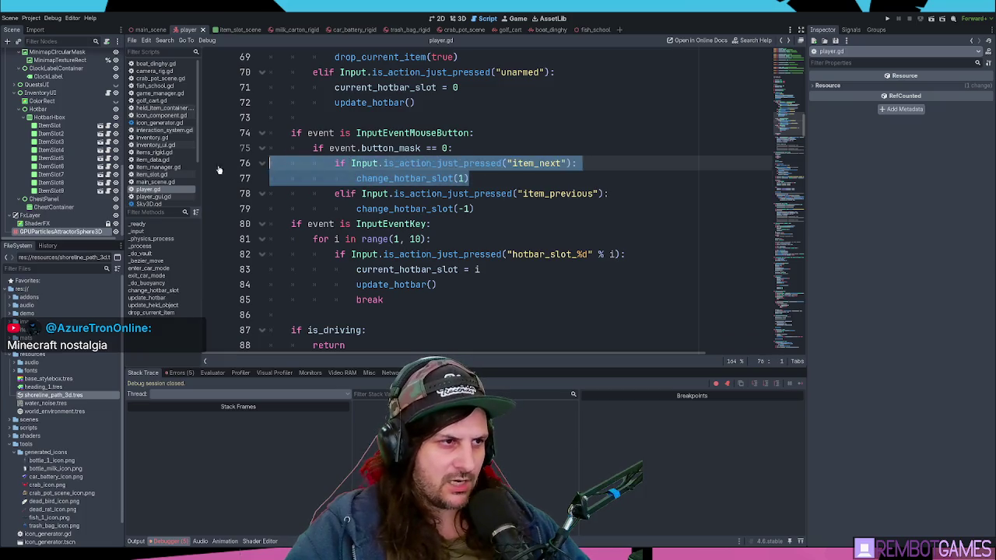
left_click(424, 147)
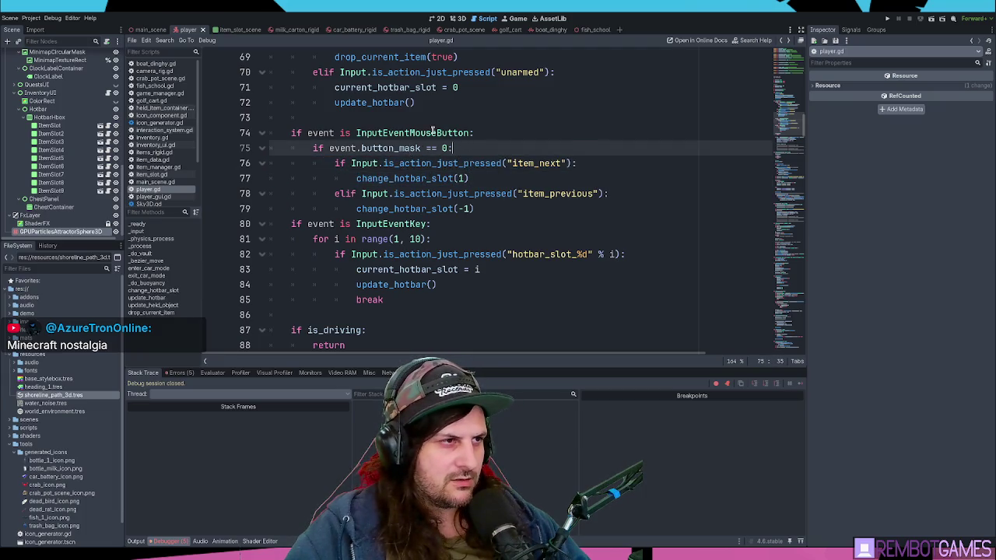
double_click(433, 133)
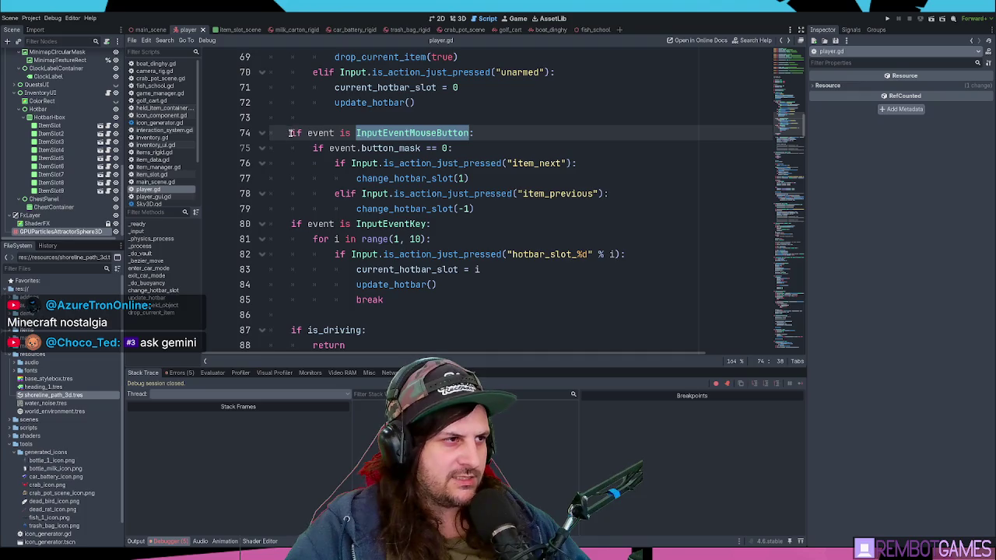
Step: Add an 'elif event is InputEventJoypadButton:' branch after the item_previous handling
left_click(492, 208)
key("Return")
key("BackSpace")
key("BackSpace")
key("BackSpace")
type("elif ")
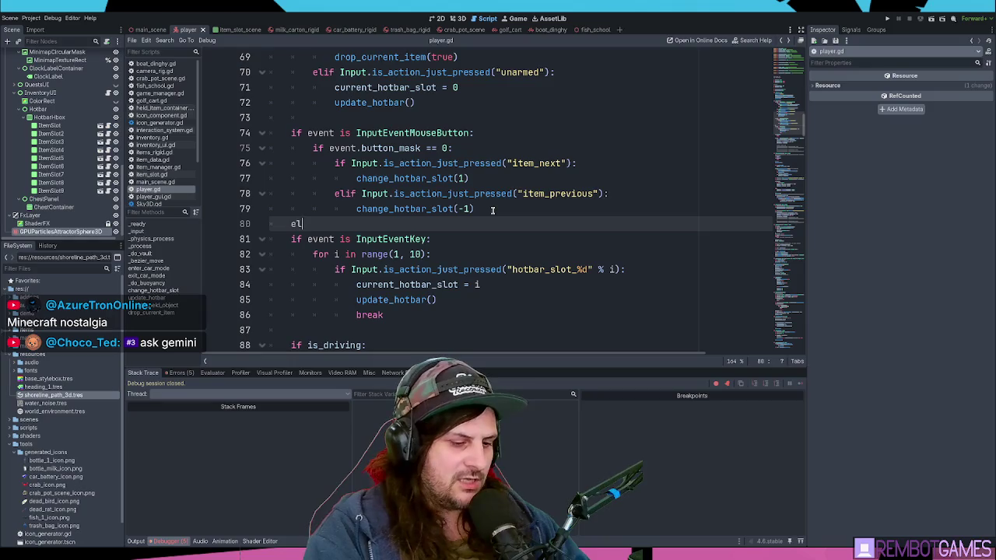
type("event is InputEventMouseButton")
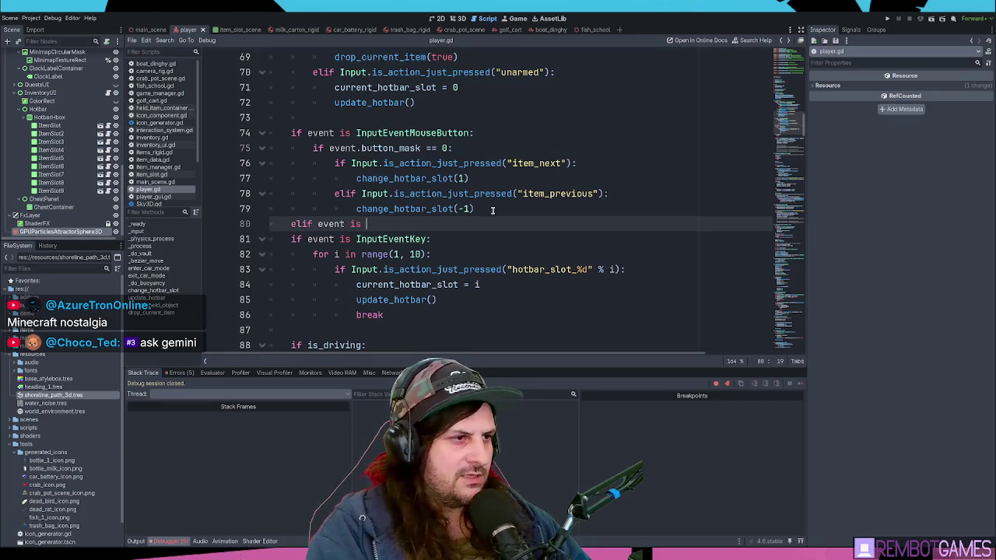
key("ctrl+BackSpace")
type("I")
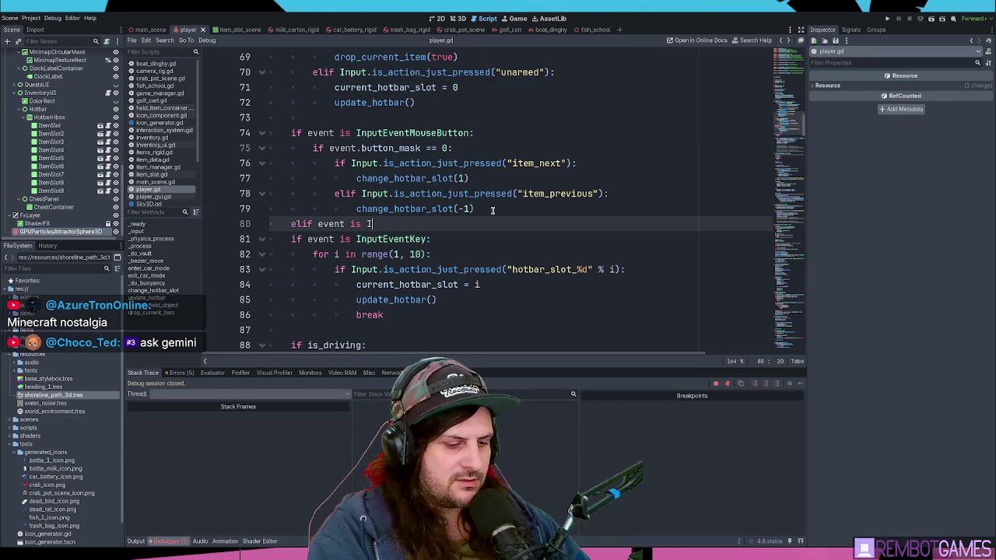
type("nputEventJo")
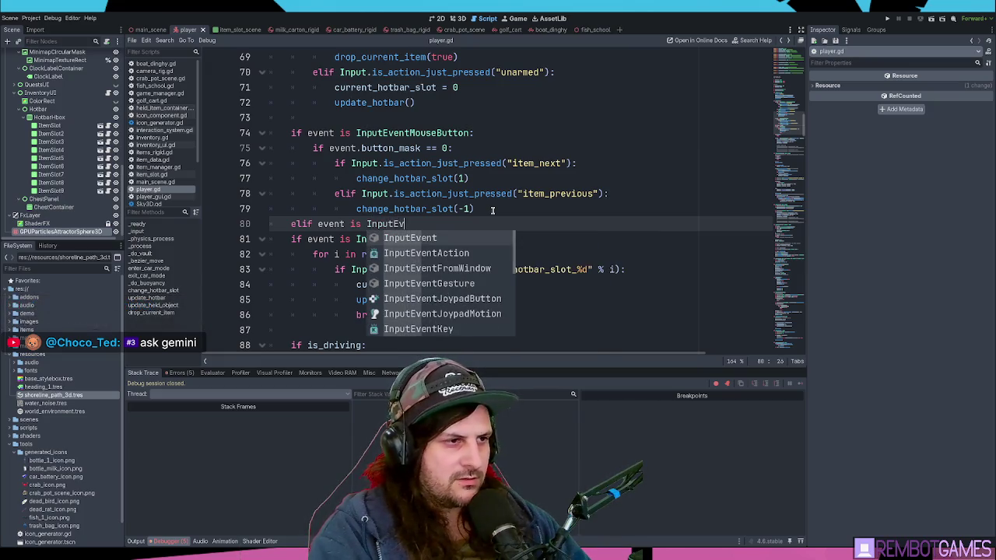
key("Return")
type(":")
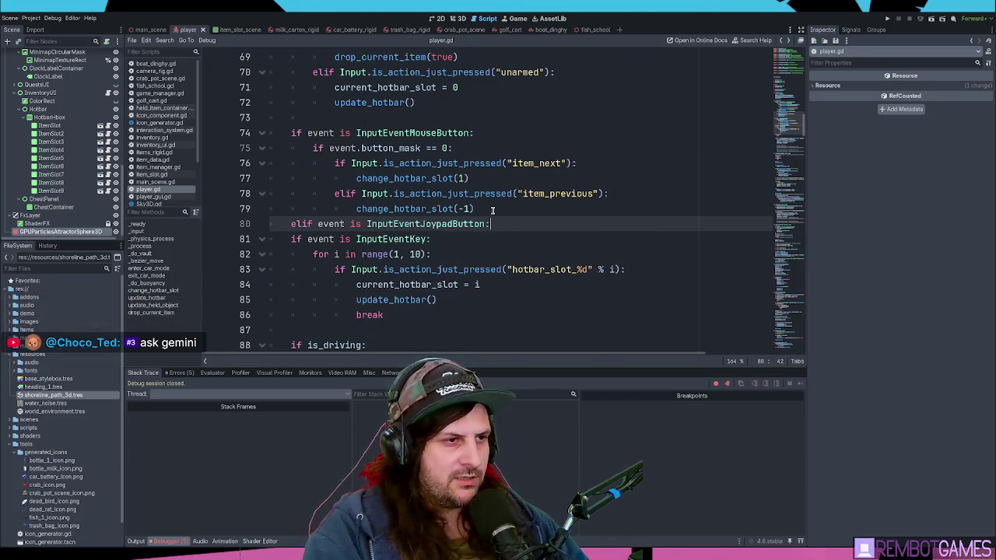
key("Return")
Step: Copy the item_next/item_previous change_hotbar_slot code into the joypad branch and dedent it
left_click_drag(498, 207, 199, 167)
key("ctrl+c")
left_click(380, 239)
key("ctrl+v")
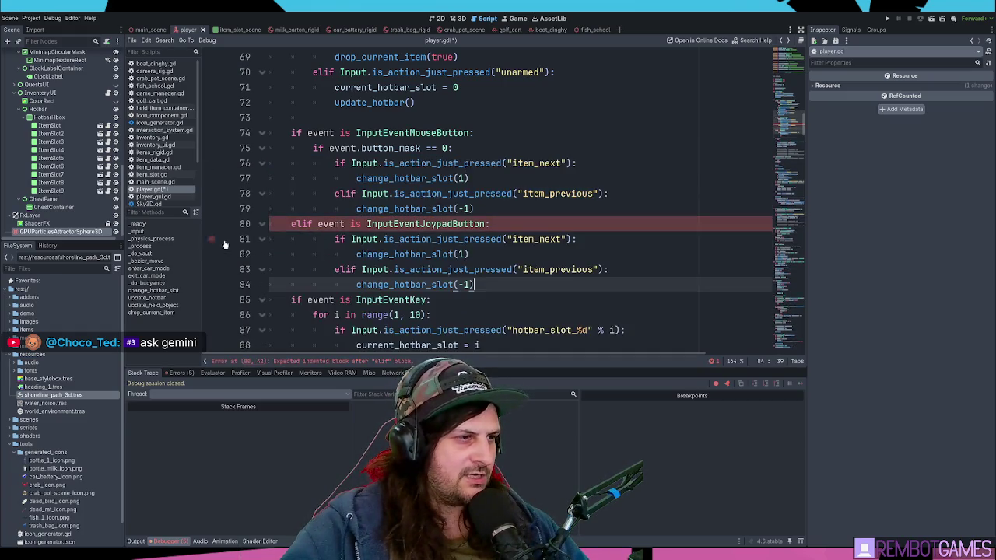
key("Return")
key("shift+Up")
key("shift+Up")
key("shift+Up")
key("shift+Tab")
Step: Fix the indentation on line 85, save player.gd, and run the game
left_click(336, 193)
key("Down")
key("Down")
key("Down")
key("End")
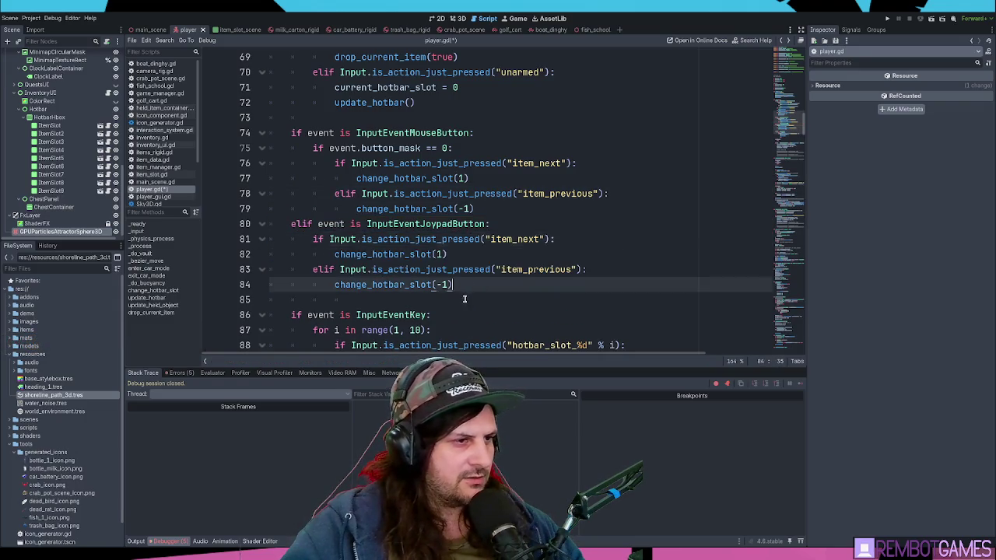
scroll(350, 234, "down", 2)
key("Down")
key("BackSpace")
key("BackSpace")
key("BackSpace")
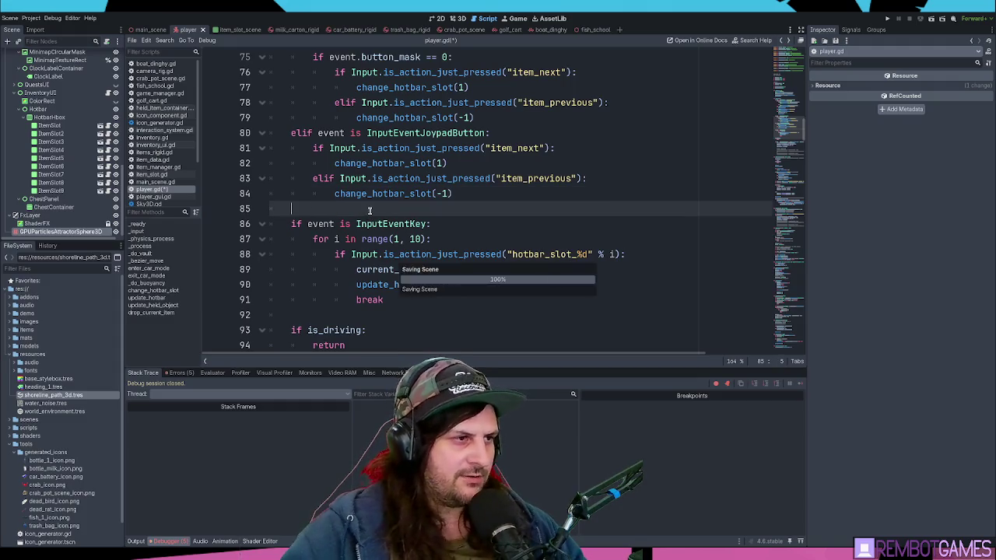
key("ctrl+s")
left_click(464, 195)
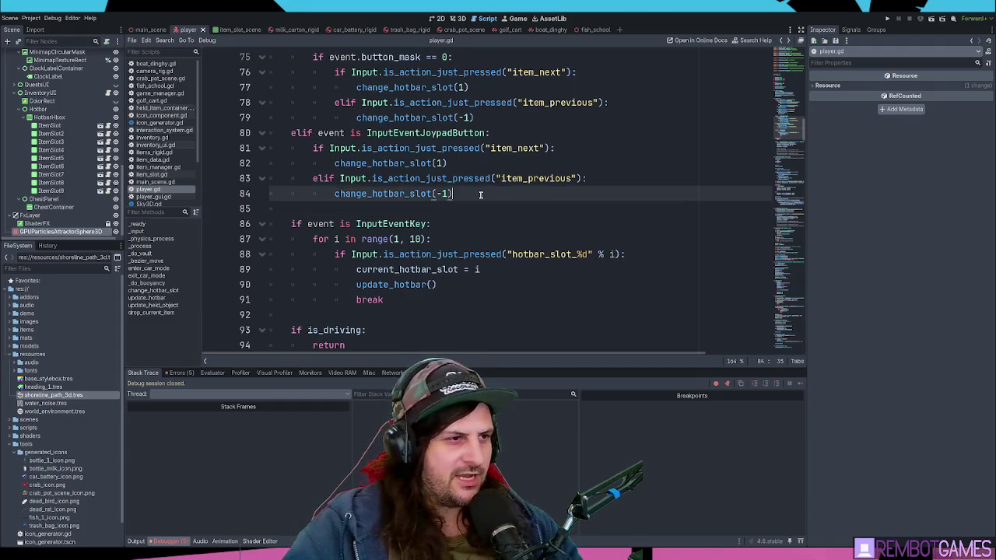
key("F5")
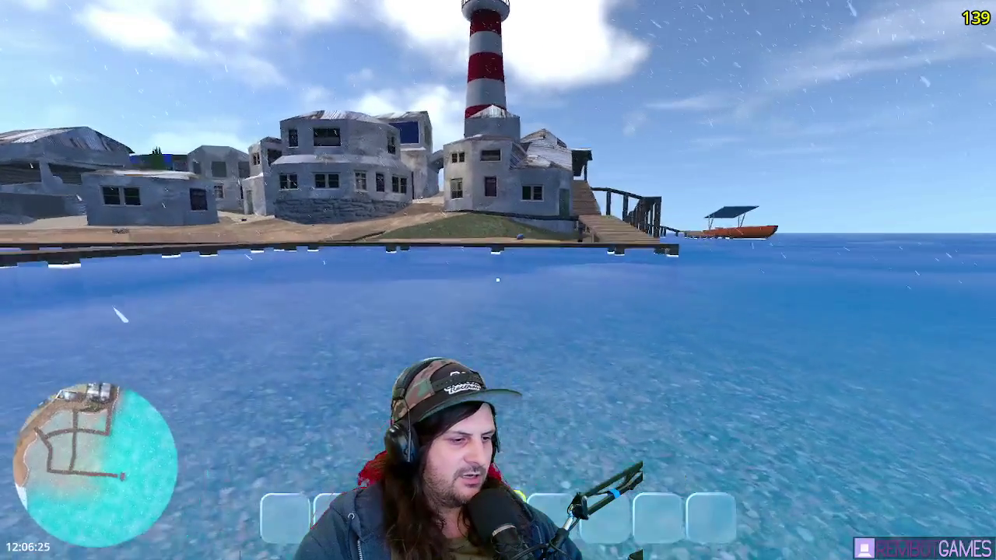
Step: Walk toward the island, cycle hotbar slots 1, 9 and 7, pick up the item, and walk to the town fountain
key("w")
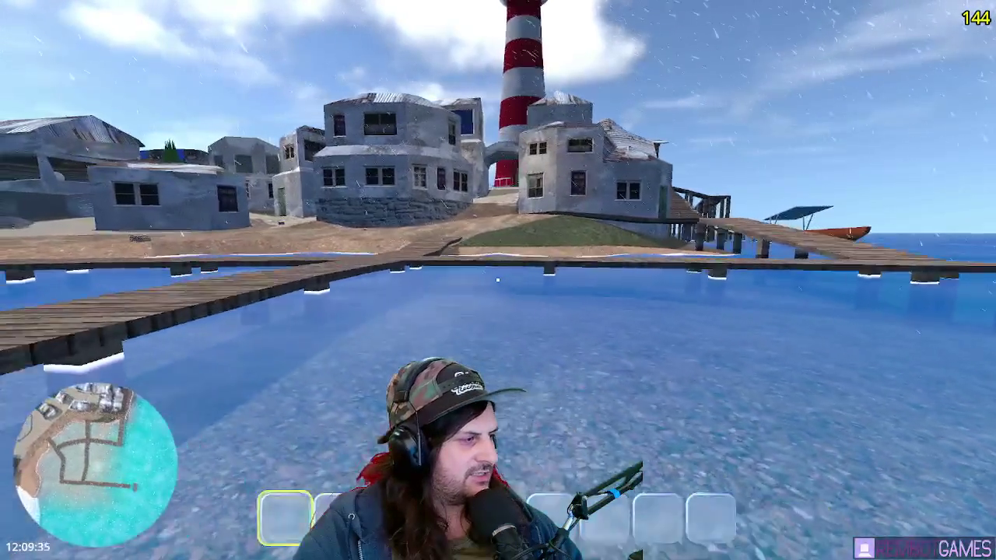
key("1")
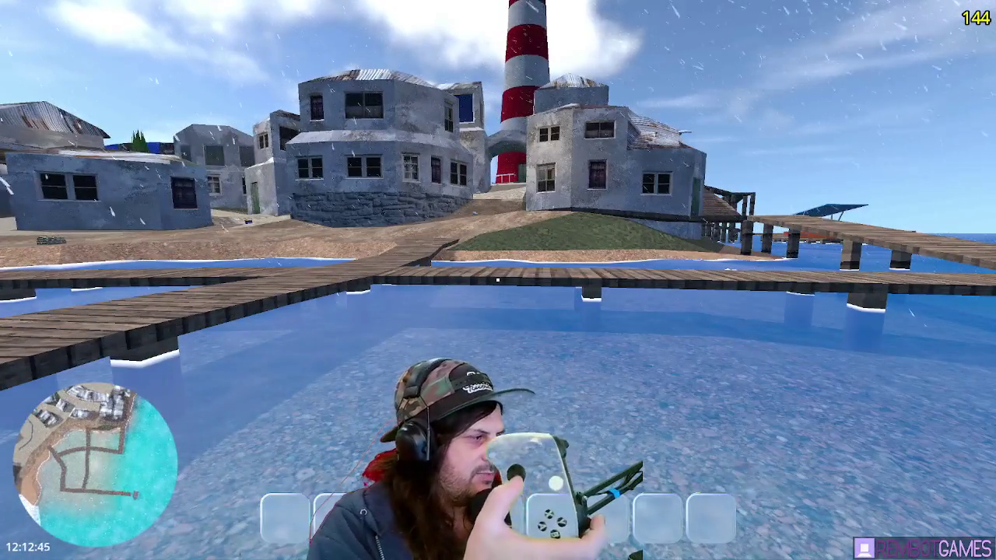
key("9")
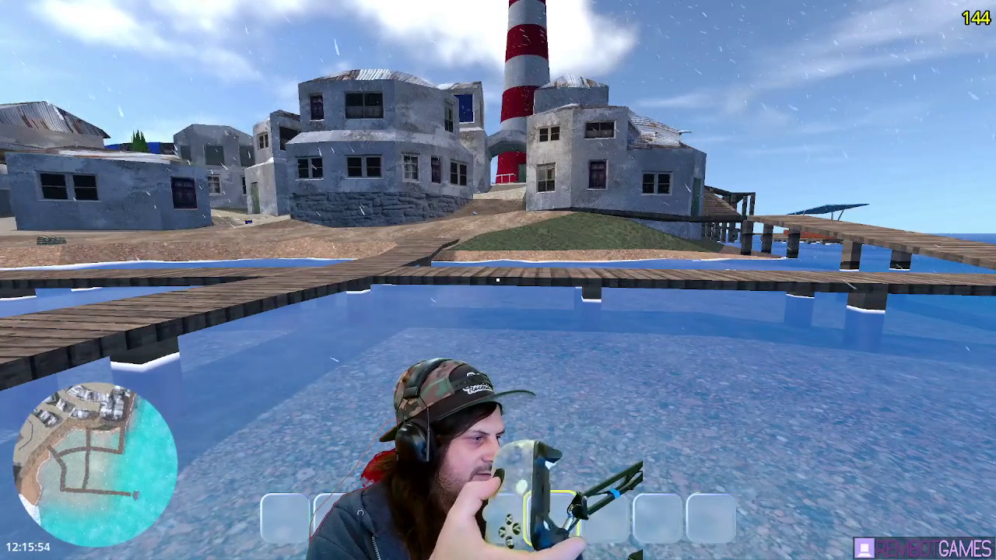
key("7")
key("w")
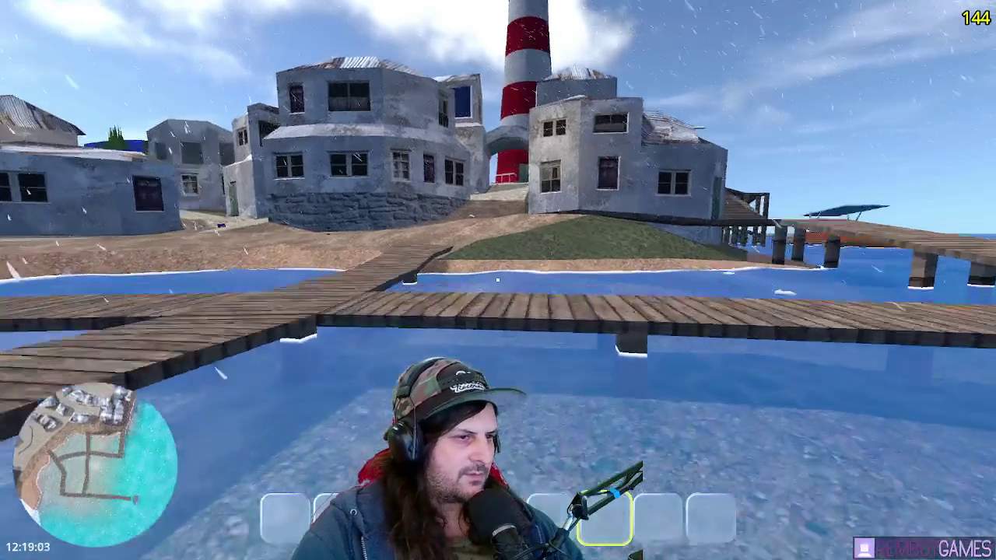
key("w")
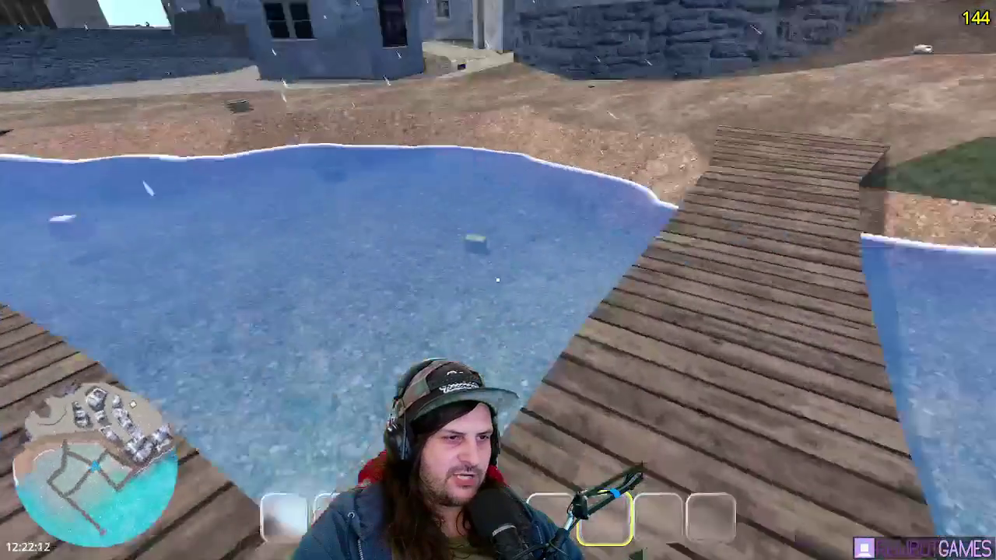
key("w")
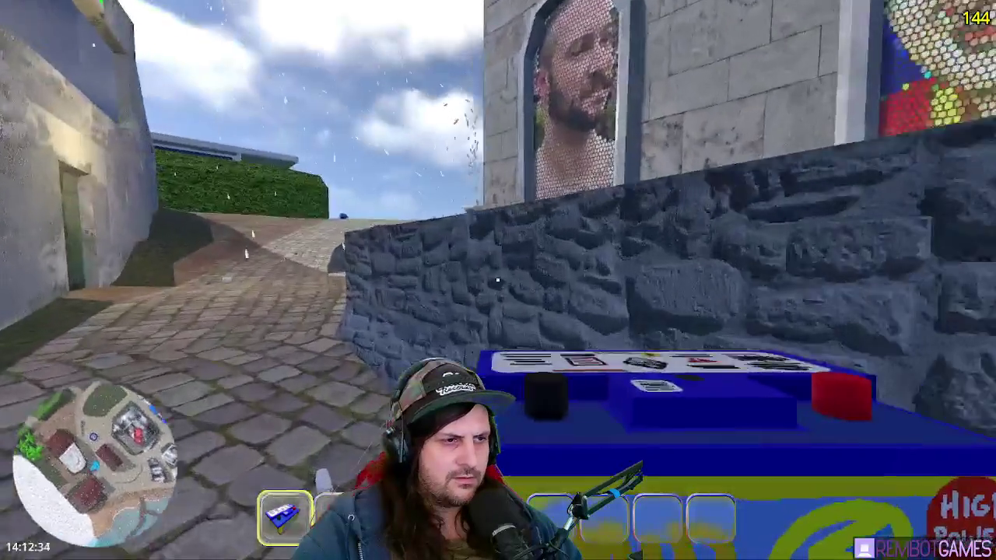
key("w")
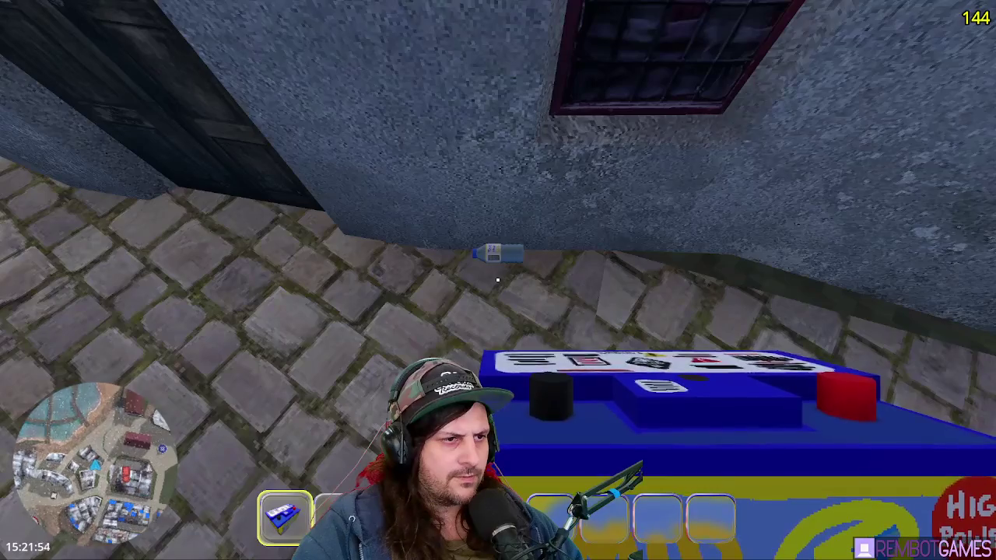
Step: Walk from town down to the beach and along the pier to the boat's Enter prompt
key("w")
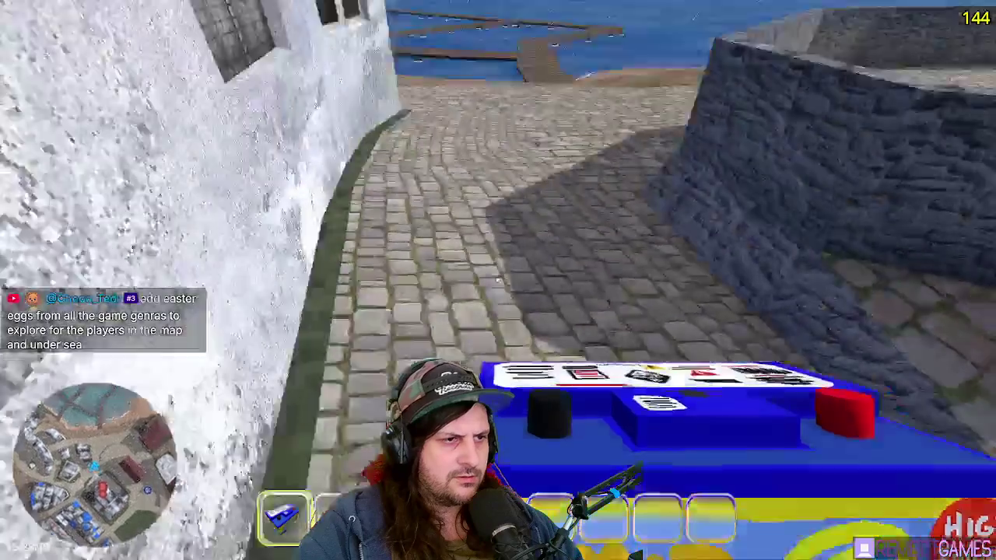
key("w")
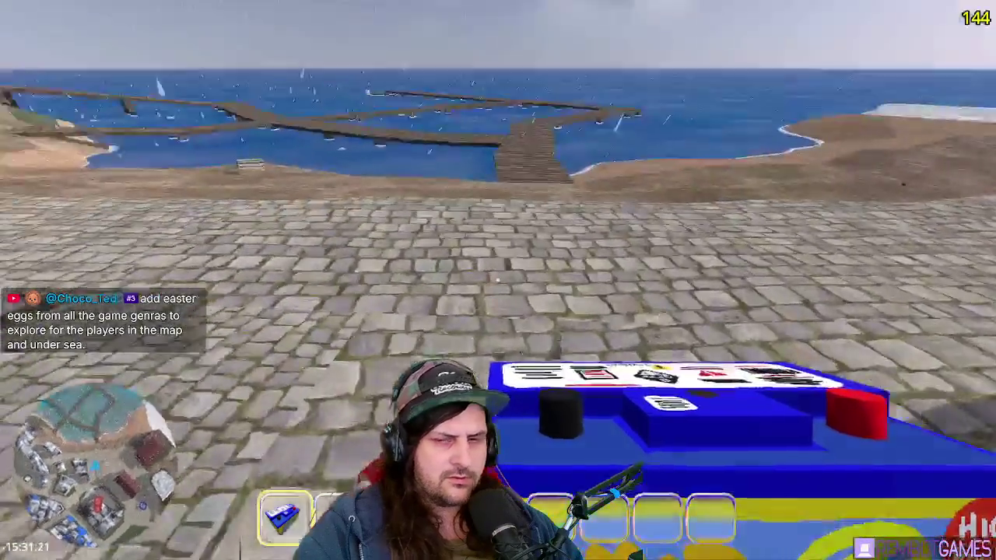
key("w")
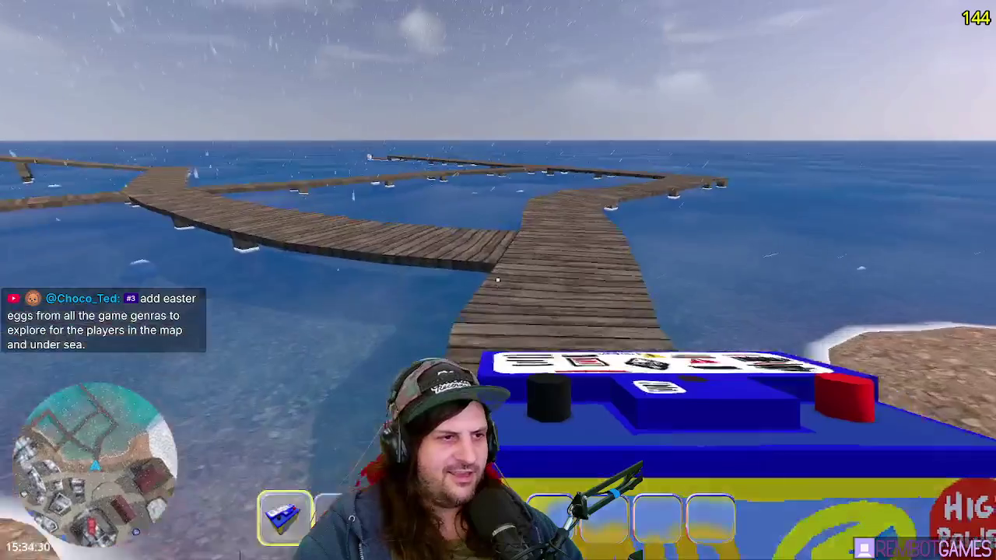
key("w")
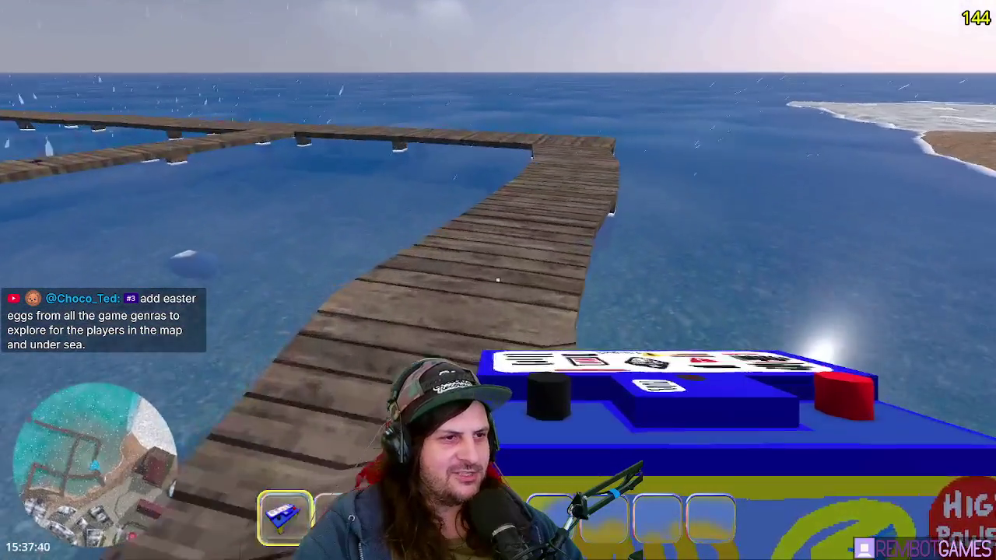
key("w")
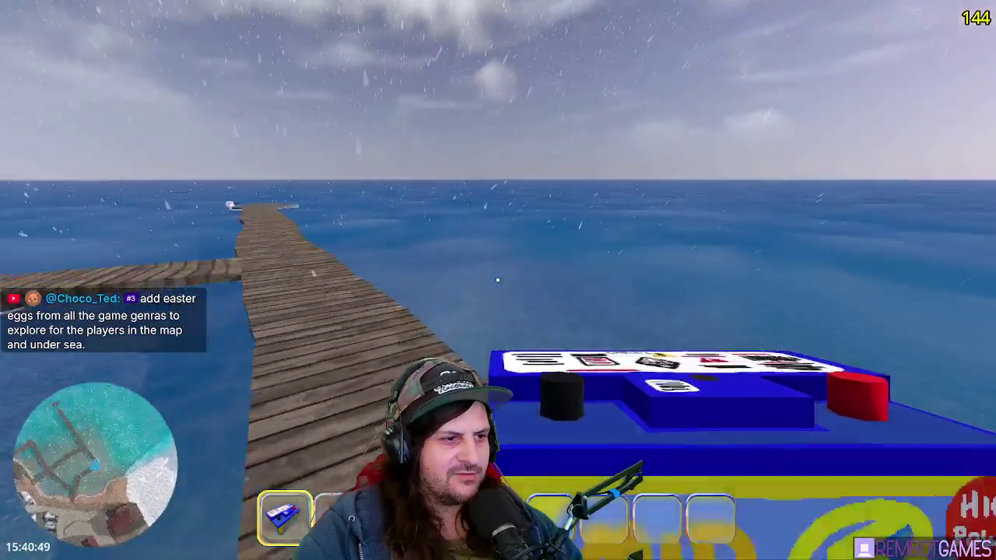
key("w")
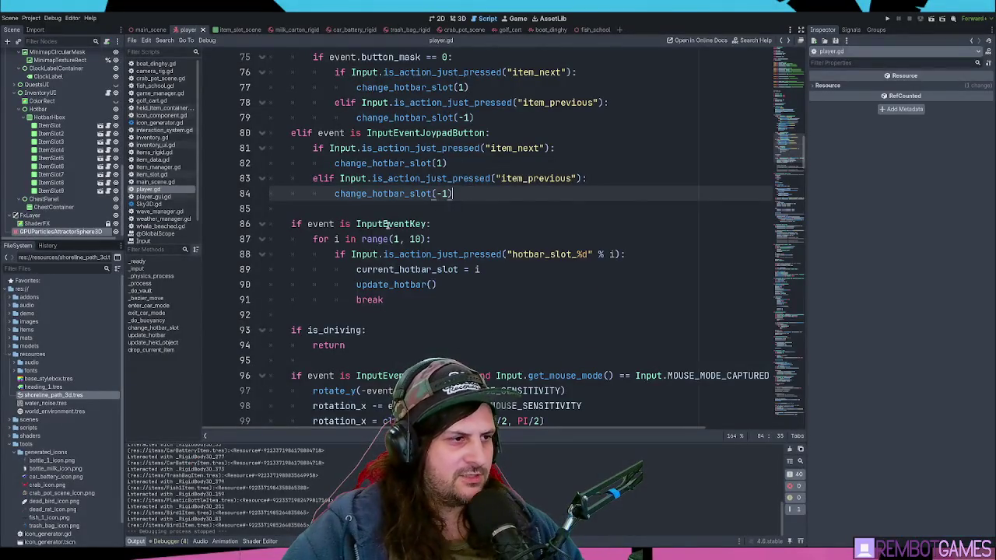
scroll(471, 190, "up", 10)
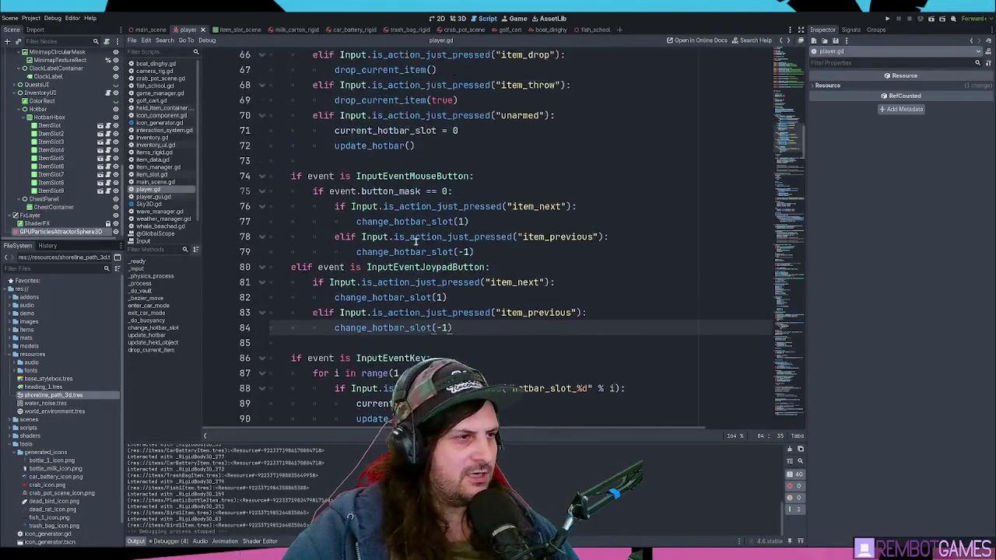
Step: Inspect the Player node and the joy_look_input joystick look code in _process
scroll(49, 89, "up", 10)
left_click(24, 52)
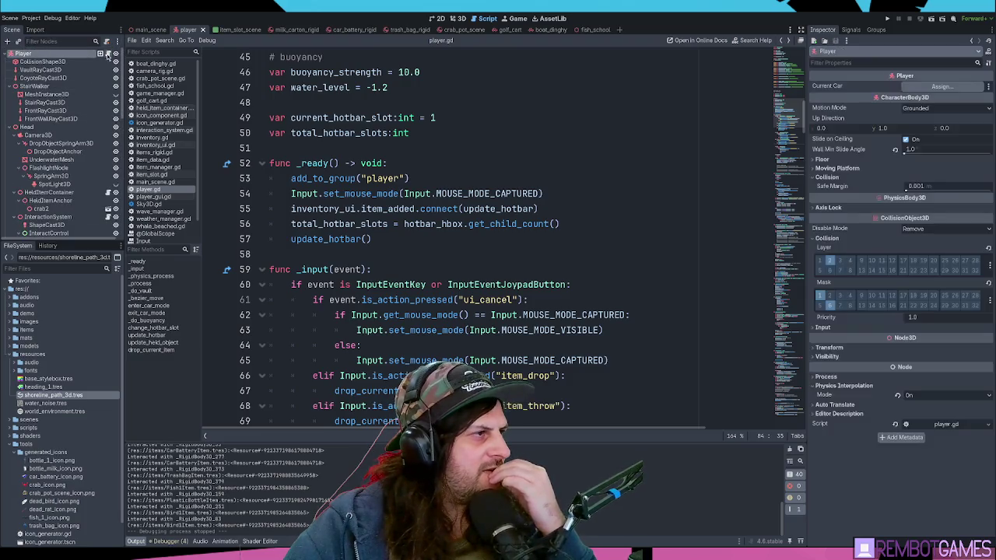
scroll(412, 230, "down", 5)
scroll(413, 229, "down", 14)
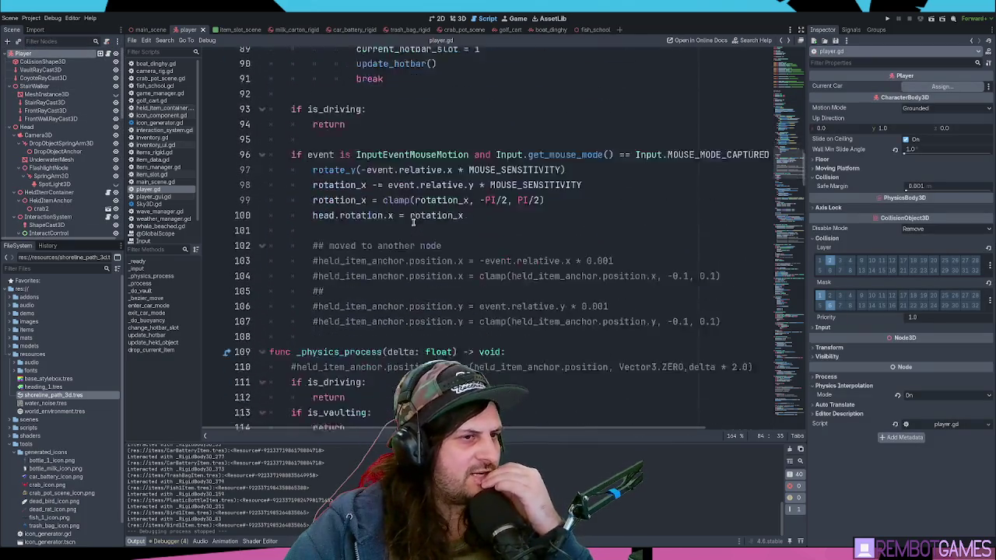
scroll(414, 222, "down", 11)
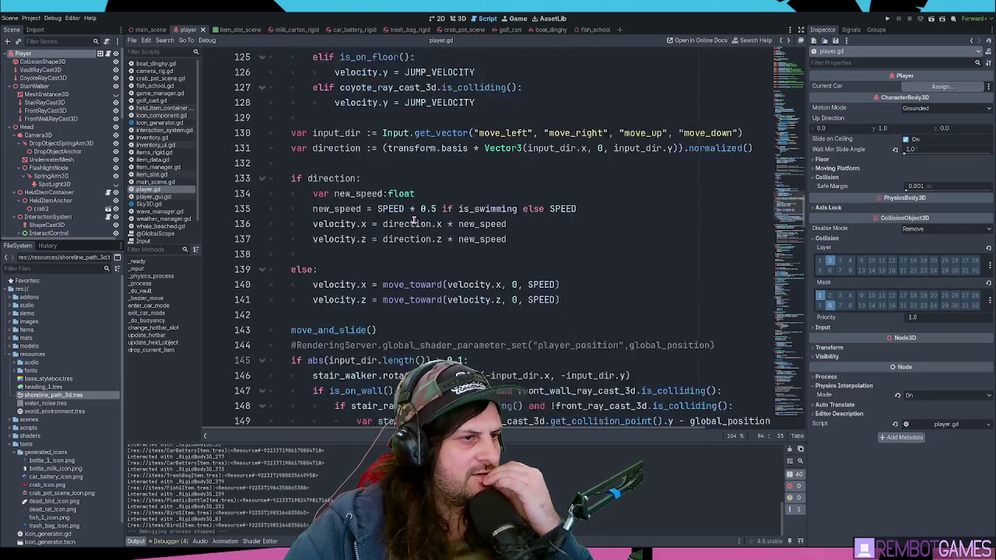
scroll(413, 224, "down", 7)
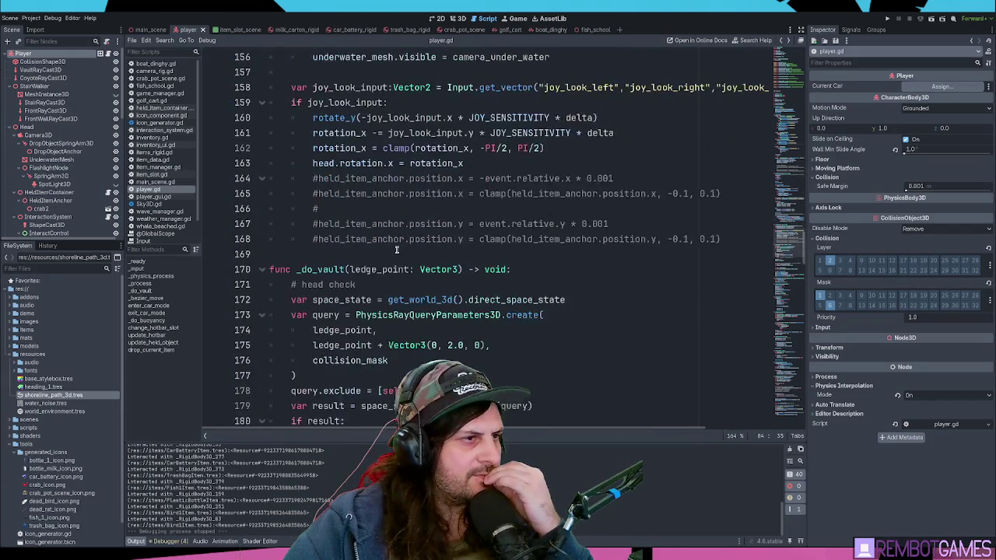
scroll(409, 211, "up", 2)
left_click(405, 193)
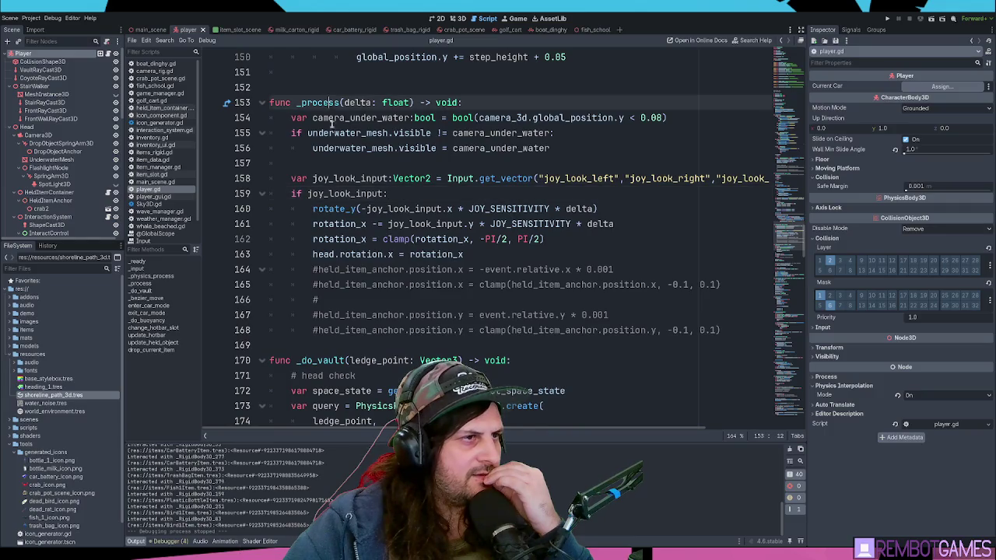
double_click(338, 148)
triple_click(355, 179)
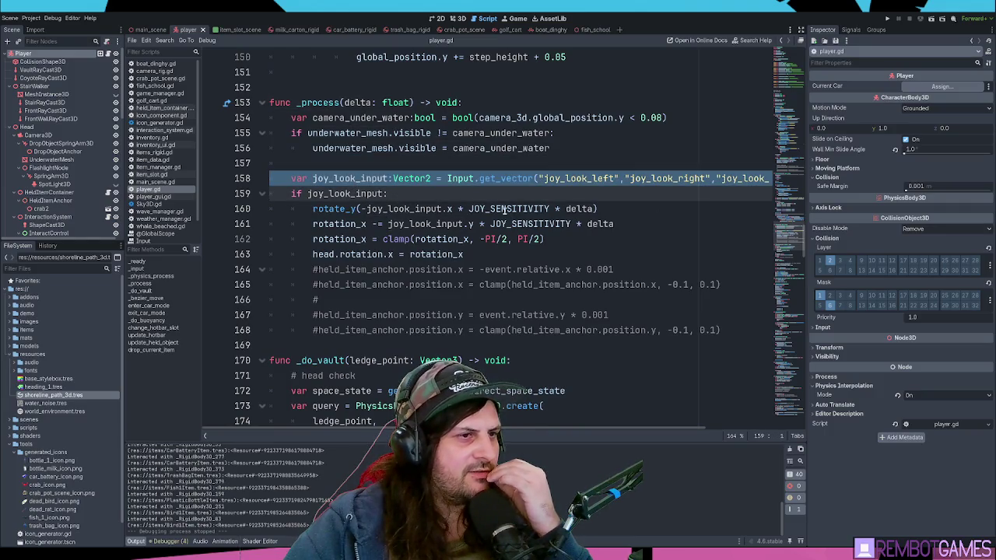
left_click(481, 195)
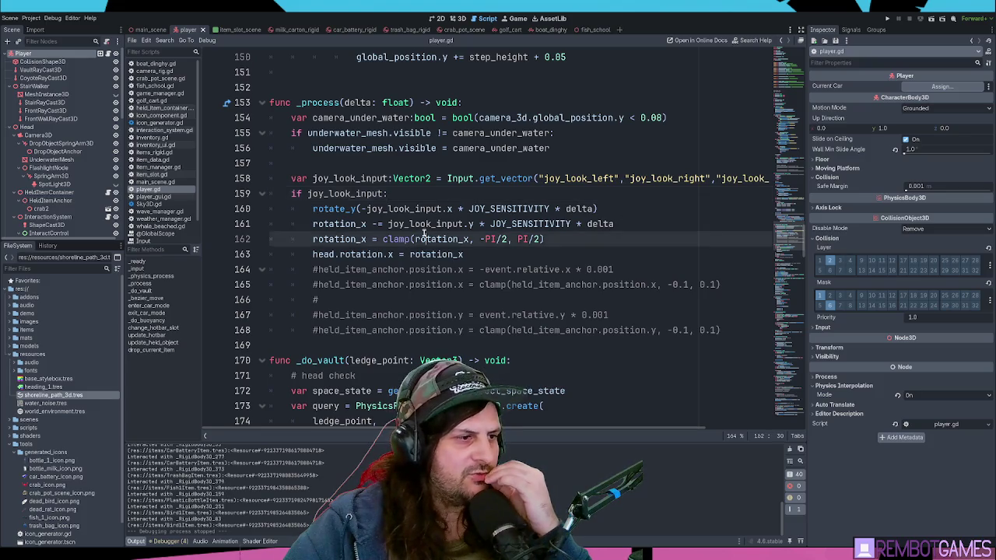
Step: Wrap the joystick look lines in a new 'if !is_driving:' block and run the game
left_click(371, 165)
key("Return")
type("if !is_driving:")
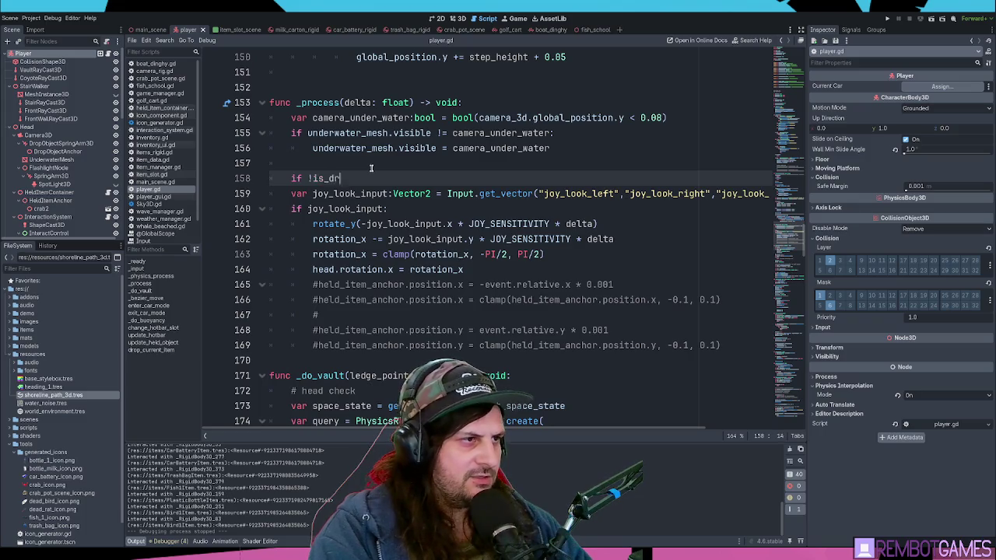
key("shift+Down")
key("shift+Down")
key("shift+Down")
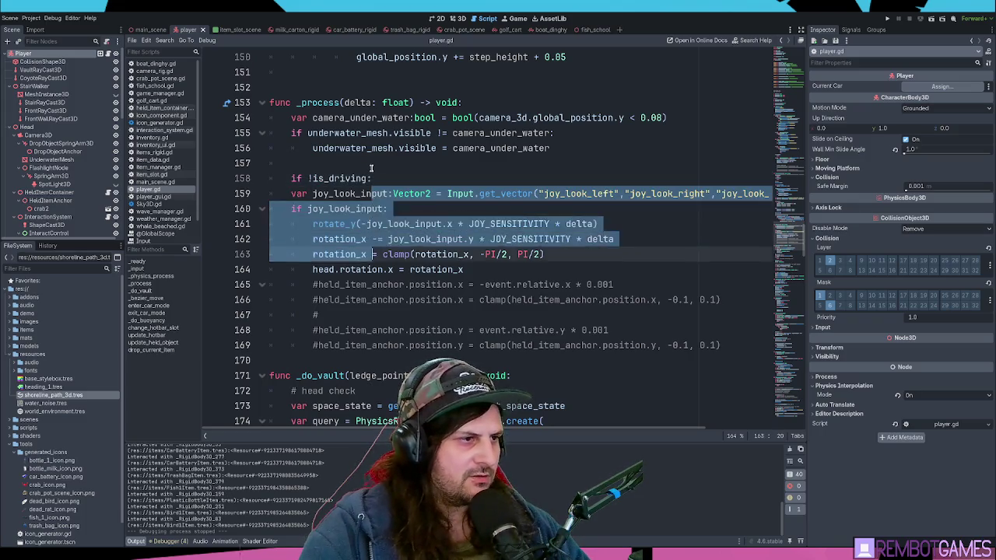
key("Tab")
left_click(374, 179)
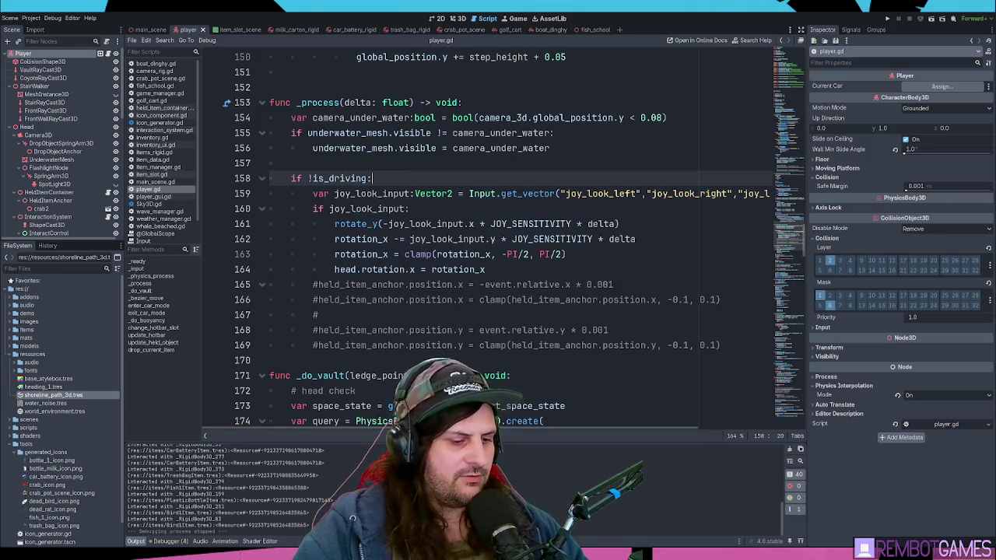
key("F5")
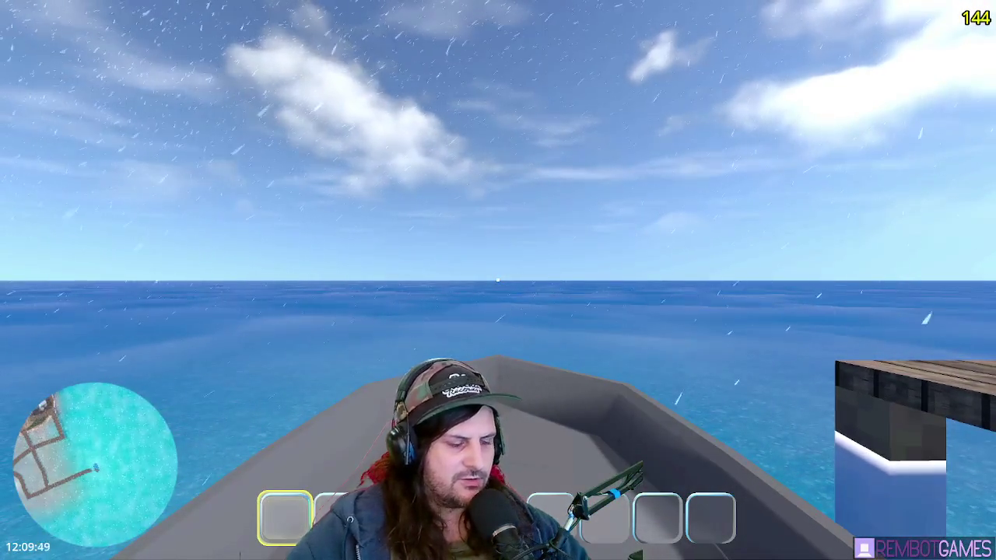
Step: Exit the running game with Escape
key("Escape")
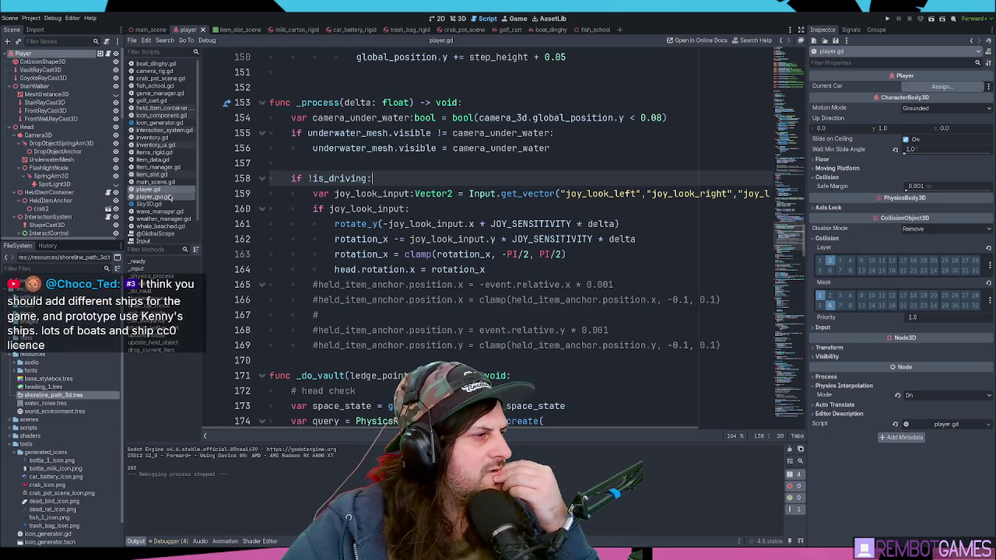
scroll(165, 91, "down", 1)
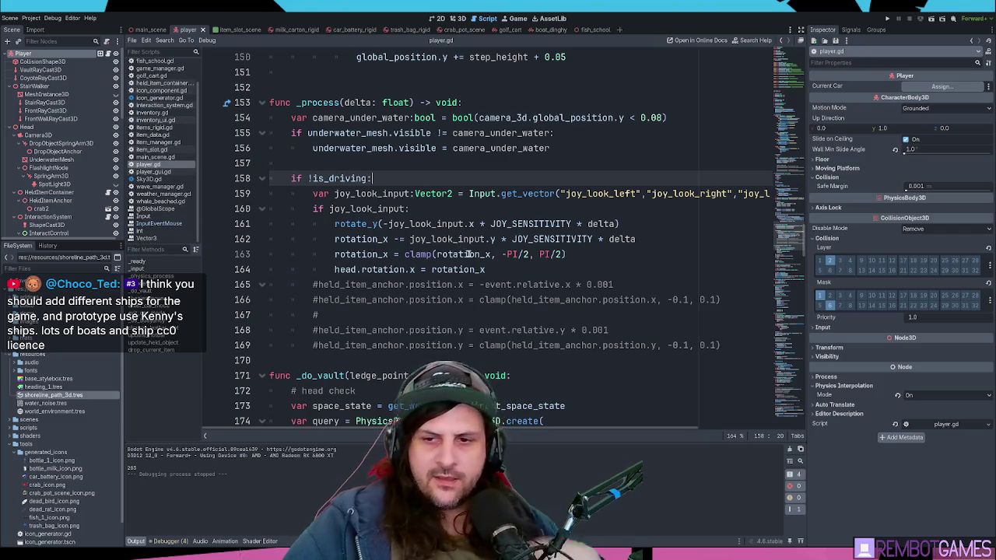
left_click(469, 254)
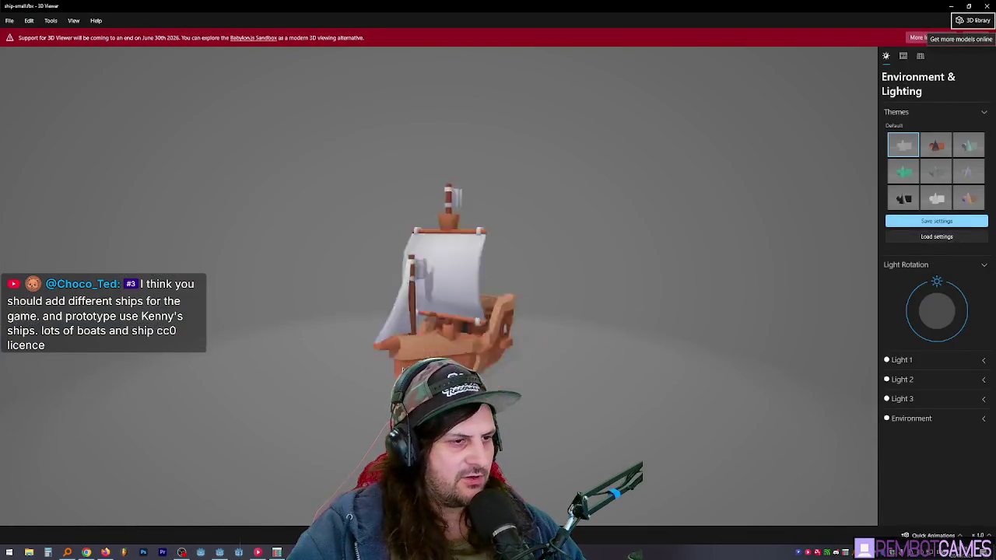
Step: Place the 3D Viewer beside the ship files and preview the ghost ship model from its deck
mouse_move(498, 6)
left_mouse_down()
mouse_move(493, 31)
mouse_move(403, 36)
left_mouse_up()
mouse_move(818, 230)
left_mouse_down()
mouse_move(378, 302)
mouse_move(296, 293)
mouse_move(358, 361)
mouse_move(373, 358)
mouse_move(362, 357)
mouse_move(383, 372)
mouse_move(399, 363)
mouse_move(327, 369)
mouse_move(326, 389)
mouse_move(307, 382)
mouse_move(342, 369)
left_mouse_up()
scroll(378, 301, "up", 5)
scroll(389, 304, "down", 3)
scroll(358, 361, "up", 3)
scroll(405, 360, "down", 5)
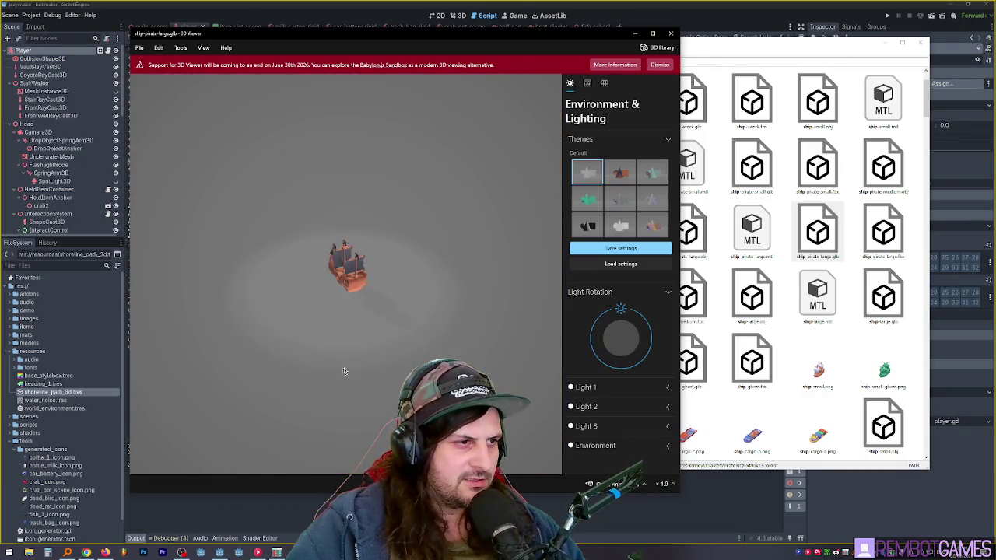
double_click(749, 355)
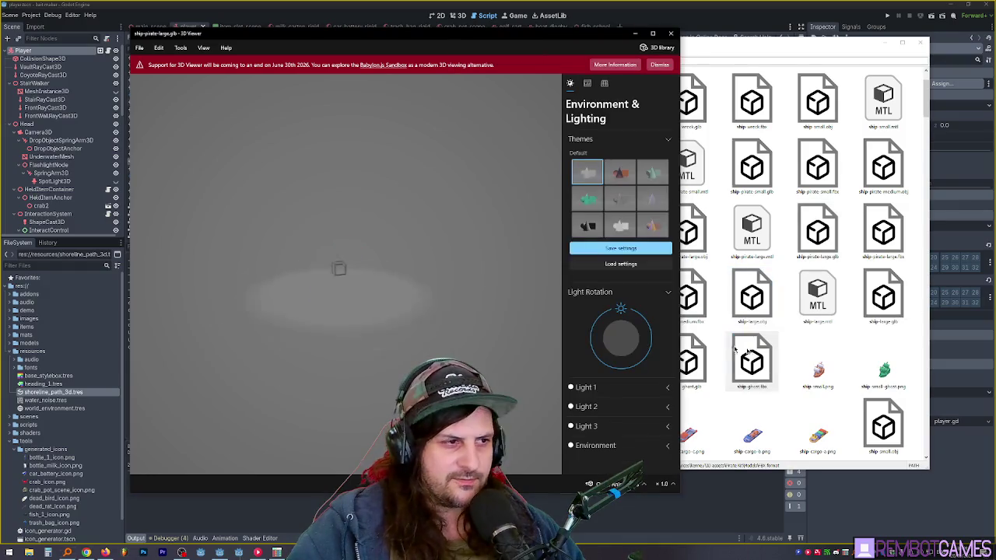
scroll(304, 340, "up", 5)
mouse_move(303, 340)
left_mouse_down()
mouse_move(415, 330)
mouse_move(447, 309)
mouse_move(460, 314)
mouse_move(348, 325)
left_mouse_up()
scroll(374, 327, "down", 5)
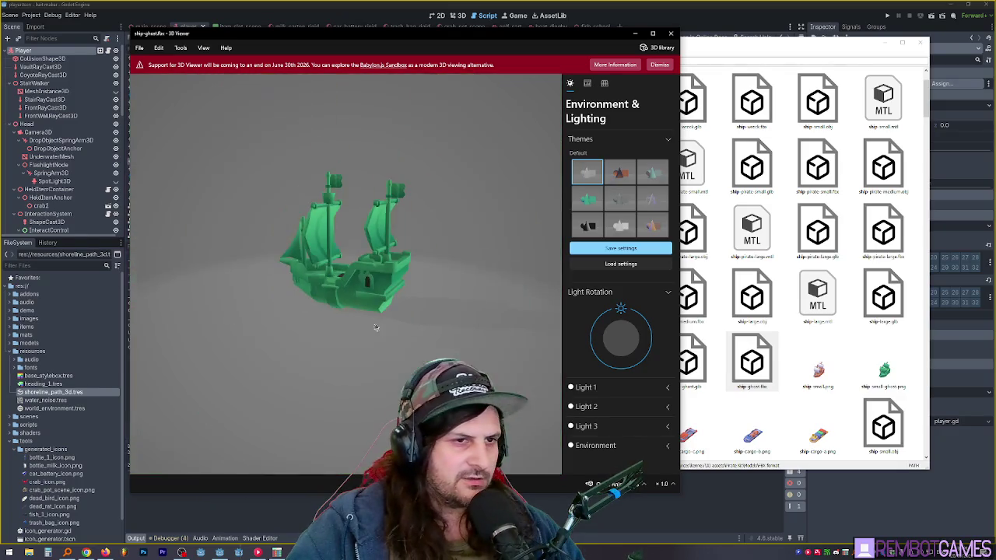
mouse_move(615, 41)
left_mouse_down()
mouse_move(428, 39)
mouse_move(566, 35)
left_mouse_up()
left_click_drag(662, 39, 703, 39)
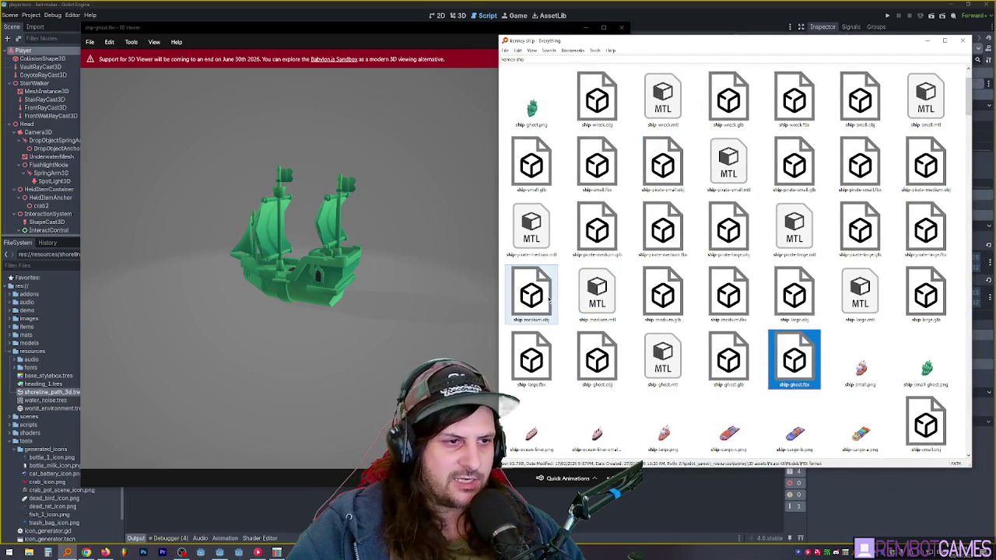
Step: Preview ship-medium.obj, zooming and orbiting around it
double_click(532, 295)
scroll(310, 339, "up", 5)
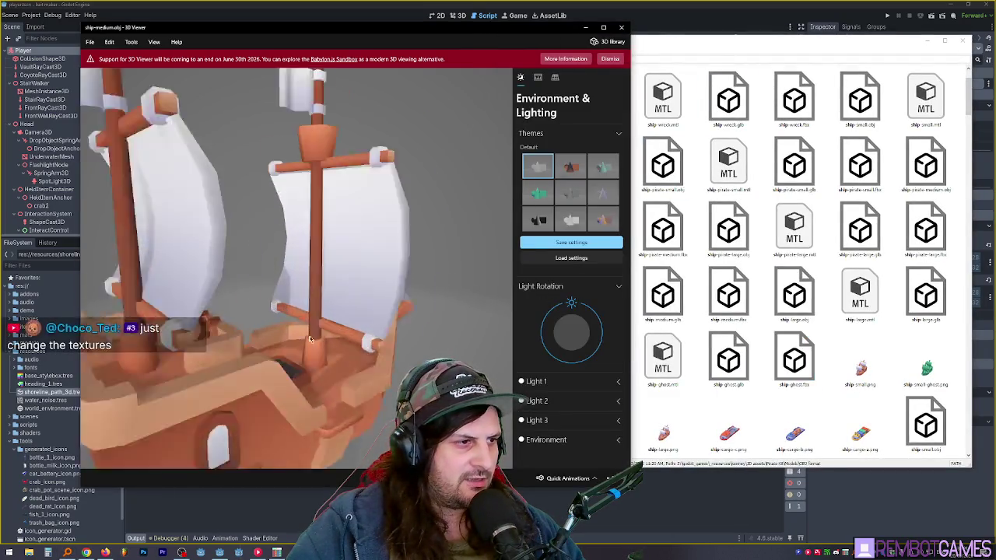
scroll(310, 339, "up", 2)
mouse_move(310, 340)
left_mouse_down()
mouse_move(366, 342)
mouse_move(316, 305)
mouse_move(312, 283)
left_mouse_up()
scroll(366, 342, "down", 5)
scroll(340, 333, "up", 4)
scroll(312, 301, "up", 5)
mouse_move(311, 281)
left_mouse_down()
mouse_move(297, 272)
mouse_move(262, 331)
left_mouse_up()
mouse_move(286, 294)
left_mouse_down()
mouse_move(300, 305)
mouse_move(267, 267)
mouse_move(288, 265)
mouse_move(267, 265)
mouse_move(280, 263)
mouse_move(295, 329)
left_mouse_up()
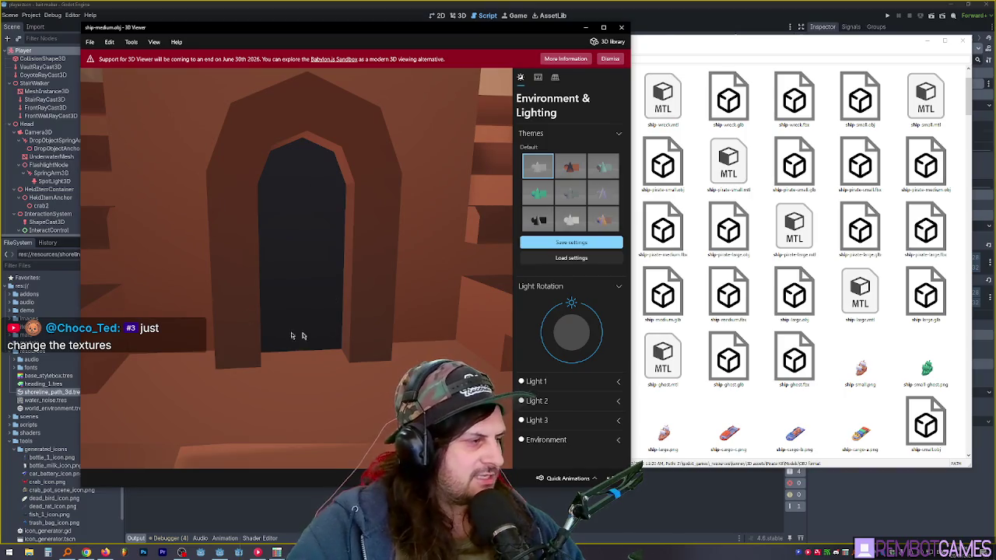
Step: Preview the ocean liner and small ocean liner models from bow and broadside angles
left_click(724, 234)
scroll(712, 264, "down", 5)
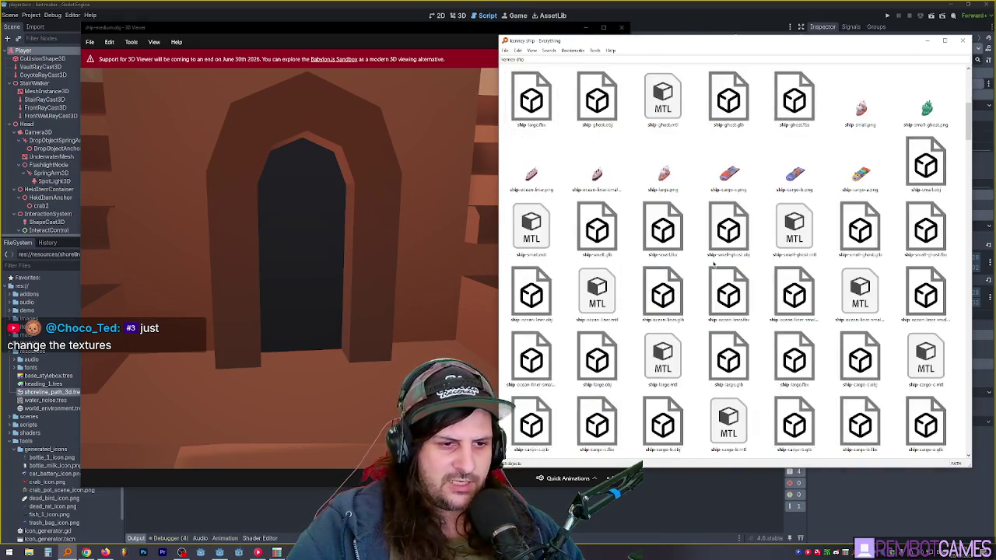
double_click(728, 293)
scroll(311, 283, "up", 6)
mouse_move(339, 278)
left_mouse_down()
mouse_move(315, 280)
mouse_move(373, 283)
mouse_move(280, 292)
left_mouse_up()
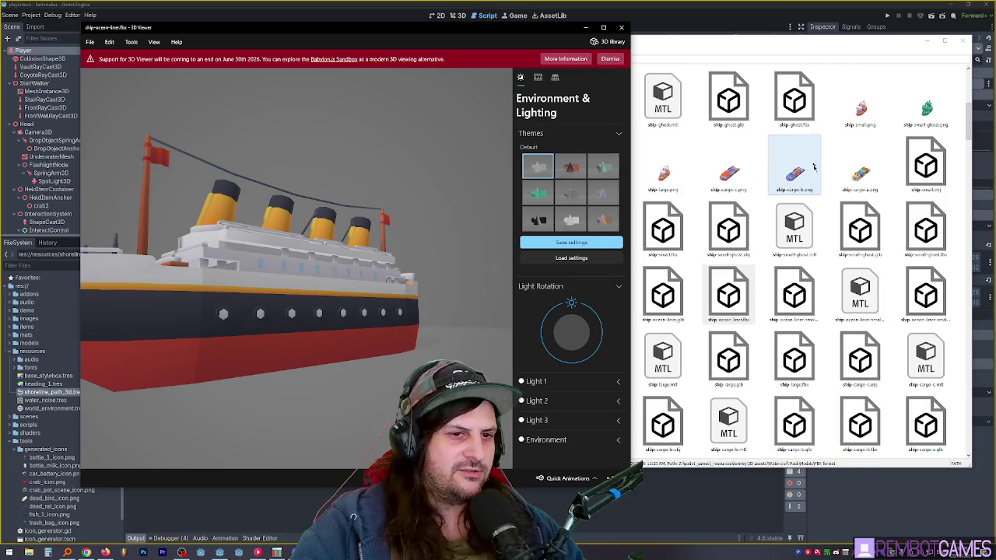
double_click(794, 295)
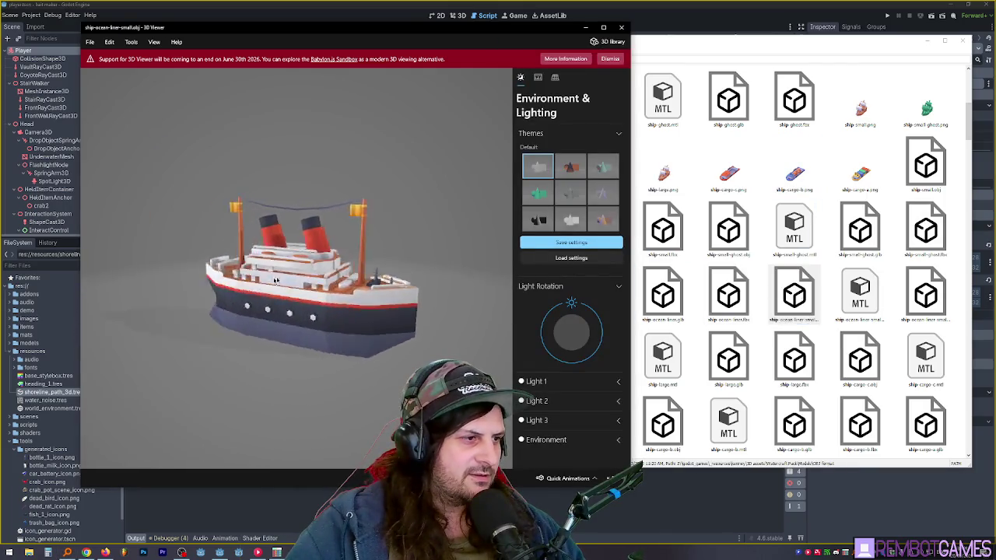
scroll(296, 295, "up", 5)
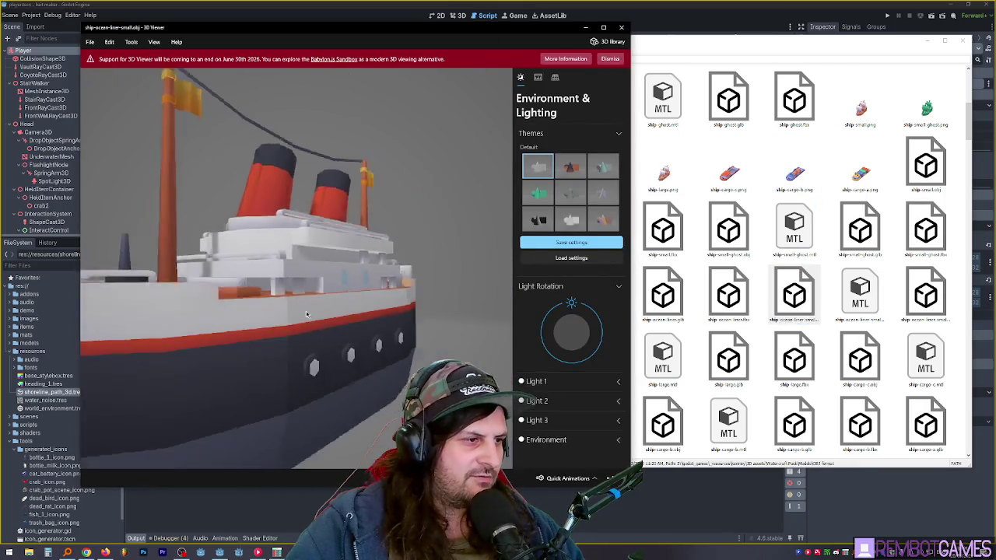
mouse_move(307, 314)
left_mouse_down()
mouse_move(329, 307)
mouse_move(312, 300)
mouse_move(407, 312)
mouse_move(286, 334)
left_mouse_up()
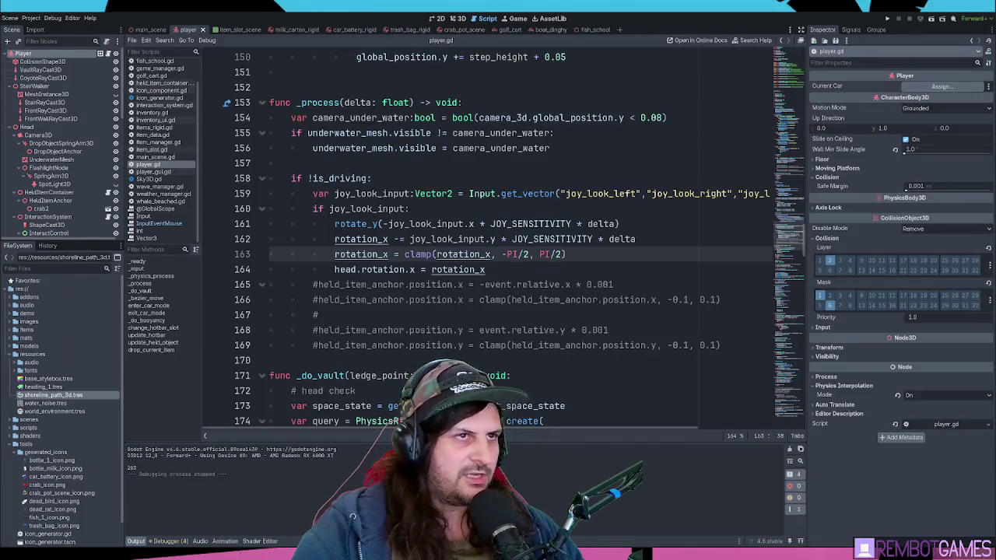
Step: Review the commented-out held item anchor lines 165–169, leaving the caret at line 164's end
left_click(576, 239)
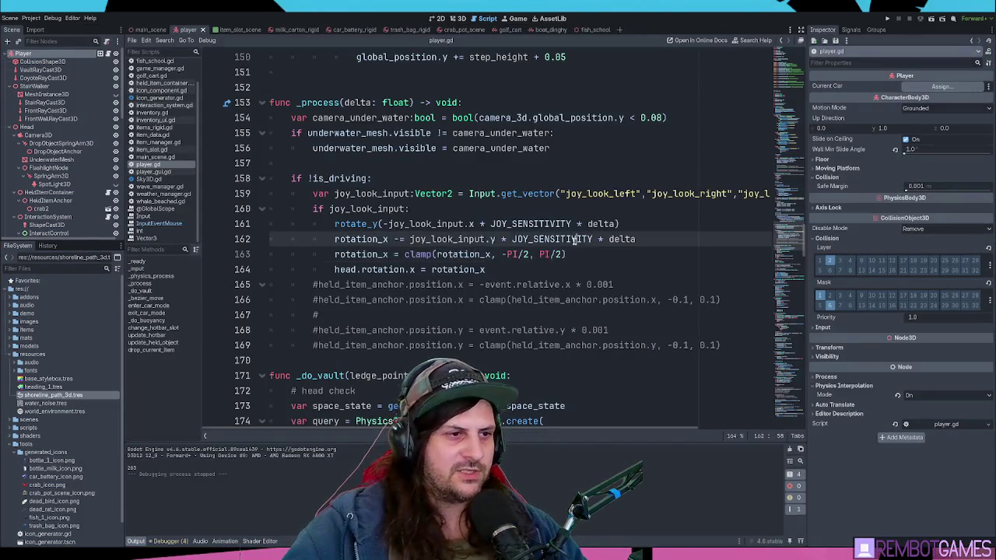
left_click(582, 254)
left_click(531, 331)
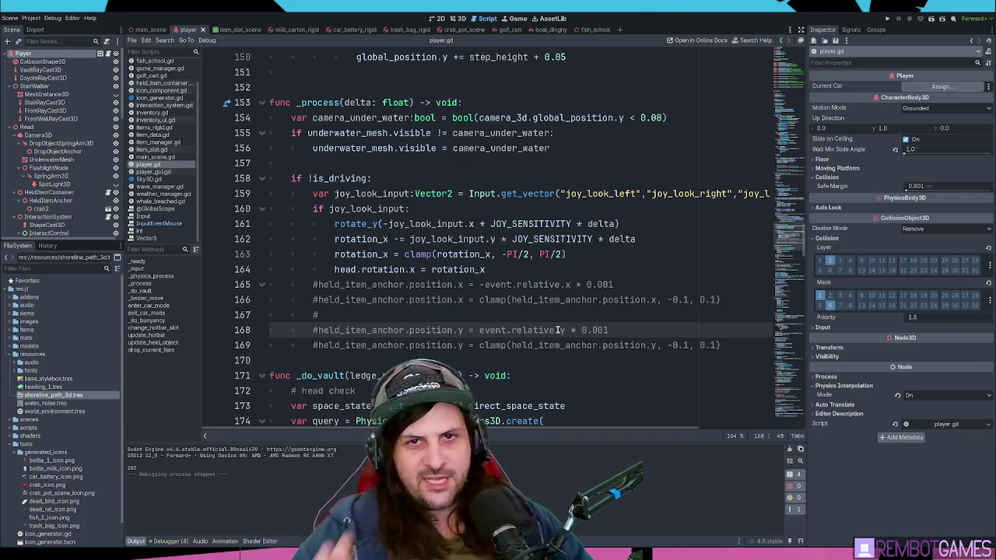
mouse_move(722, 344)
left_mouse_down()
mouse_move(273, 346)
mouse_move(282, 280)
left_mouse_up()
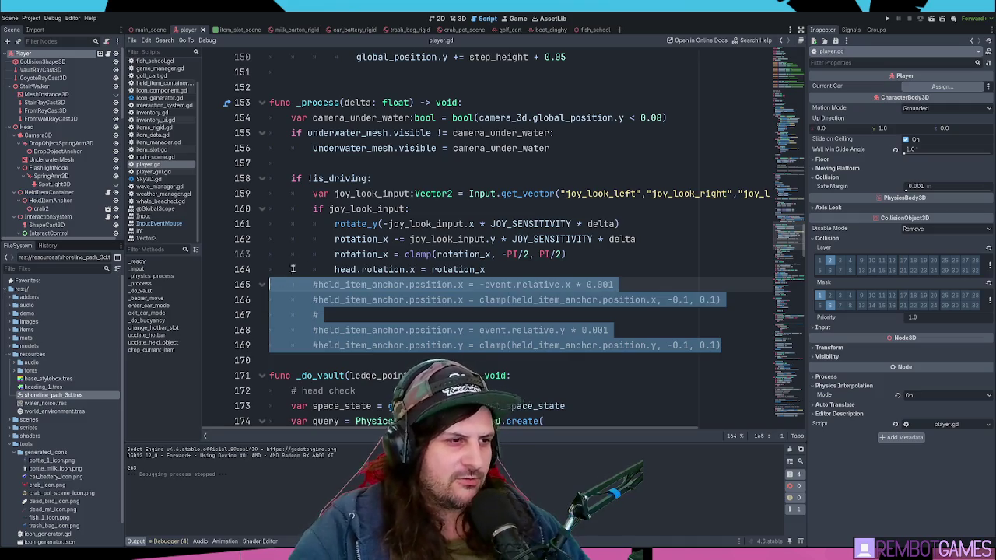
left_click(416, 272)
left_click(496, 270)
Step: Playtest steering the boat toward the lighthouse island, then stop the game with F8
key("F5")
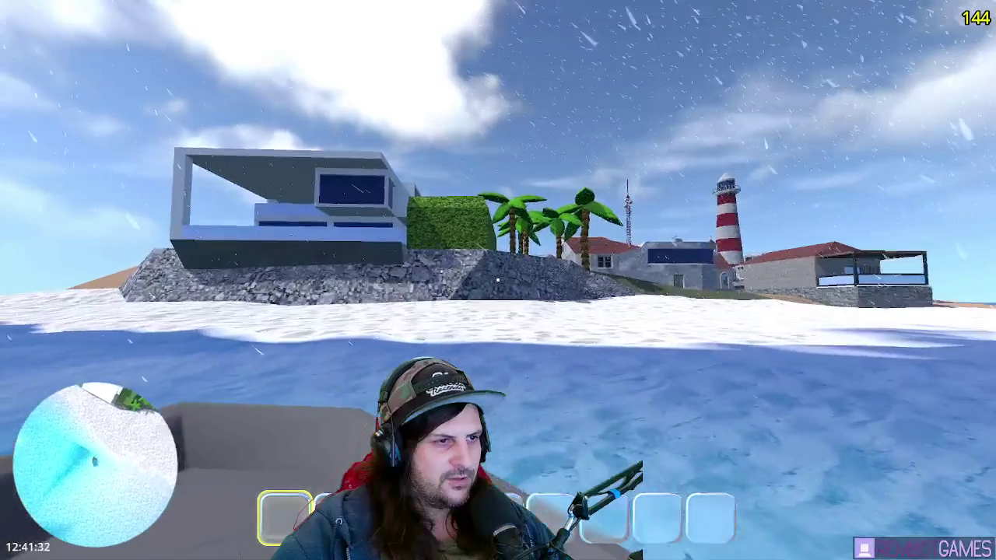
key("F8")
scroll(548, 270, "down", 2)
key("Down")
key("Down")
key("Down")
scroll(241, 194, "up", 4)
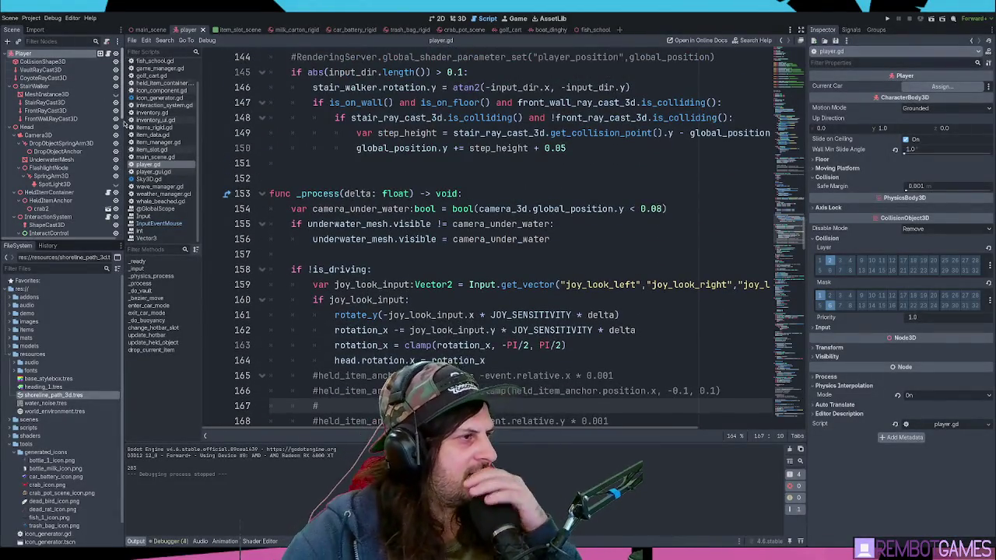
Step: Switch to the boat dinghy script and select RigidBody3D on its extends line
left_click(549, 30)
scroll(757, 156, "up", 15)
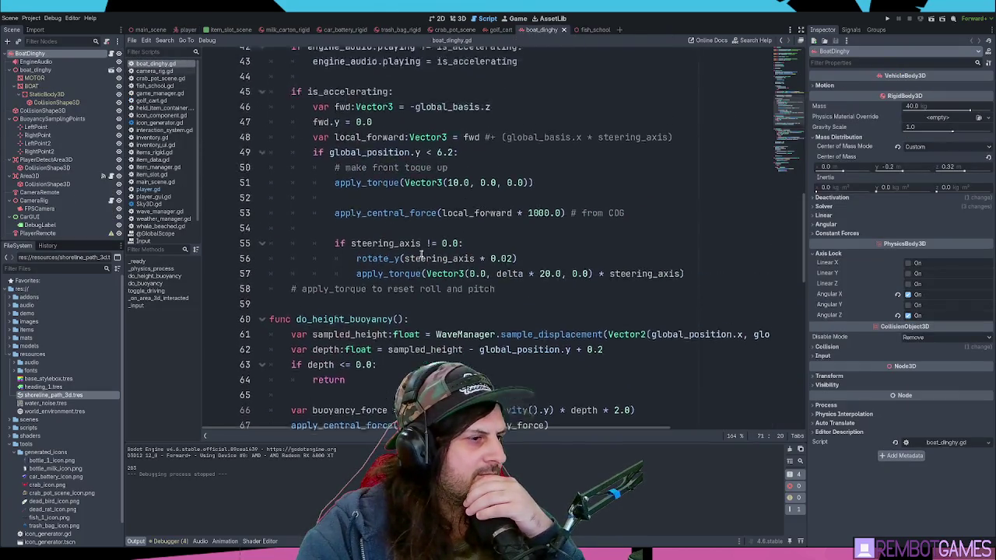
left_click(475, 59)
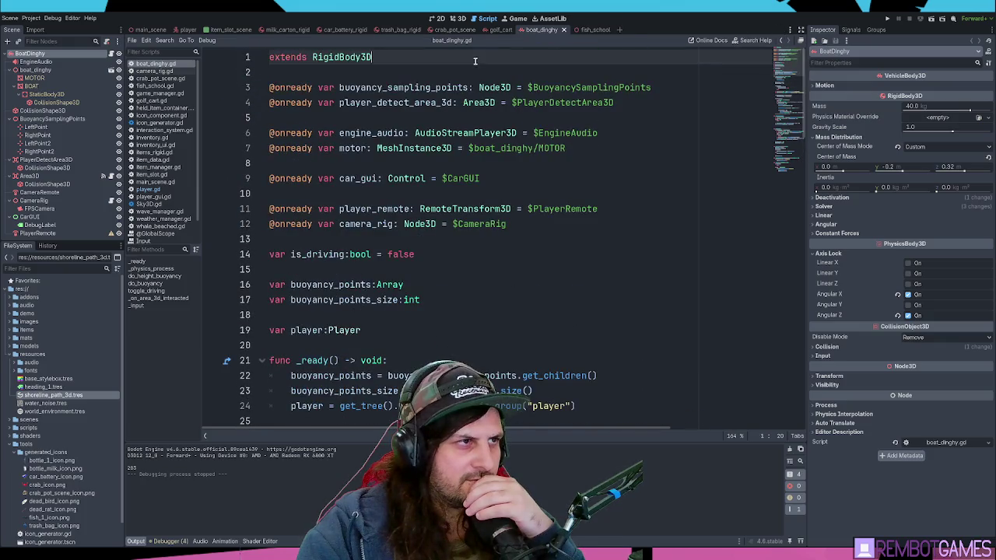
double_click(346, 59)
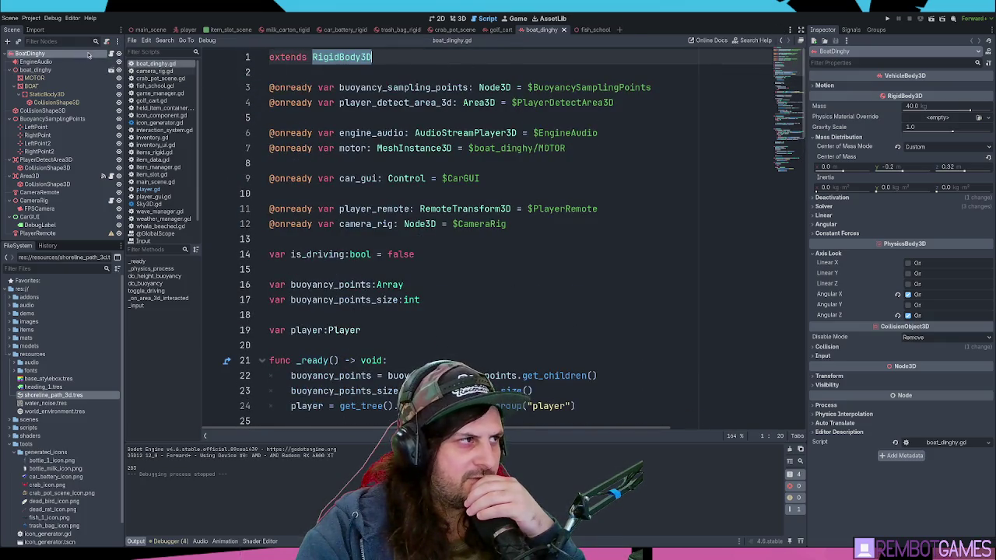
Step: Inspect the BoatDinghy and EngineAudio nodes, scroll to toggle_driving, then select CameraRig
left_click(111, 56)
left_click(58, 62)
left_click(57, 54)
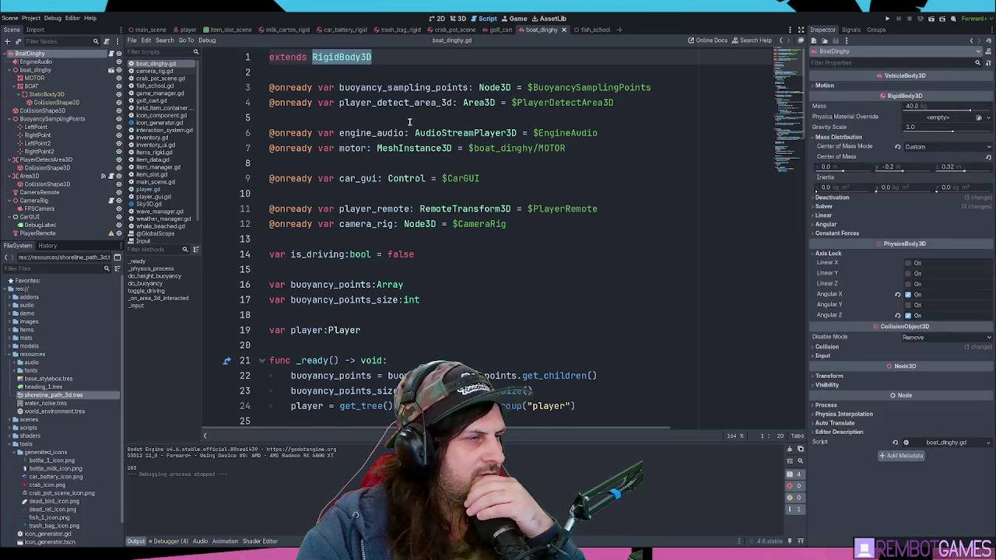
scroll(475, 192, "down", 9)
scroll(475, 192, "down", 18)
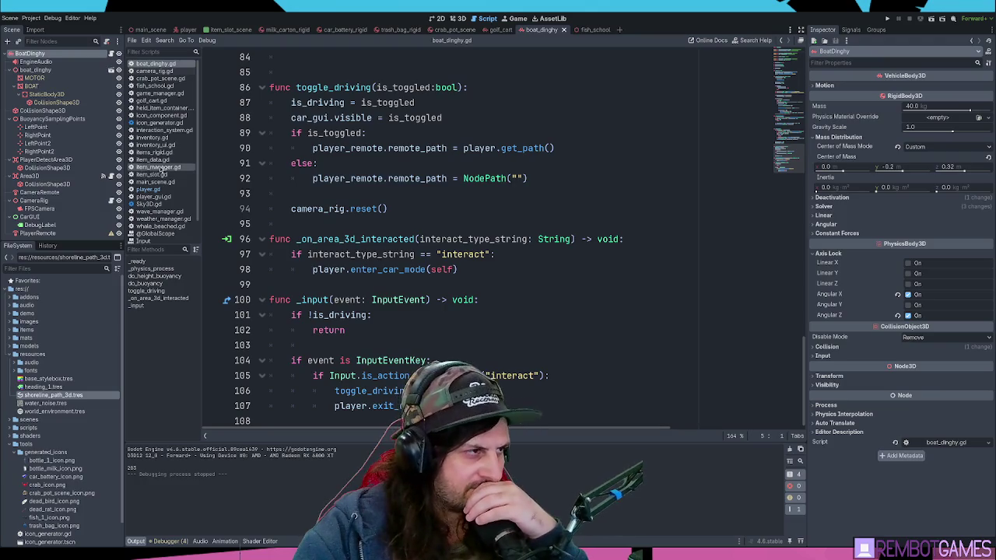
scroll(201, 223, "down", 3)
scroll(201, 222, "up", 3)
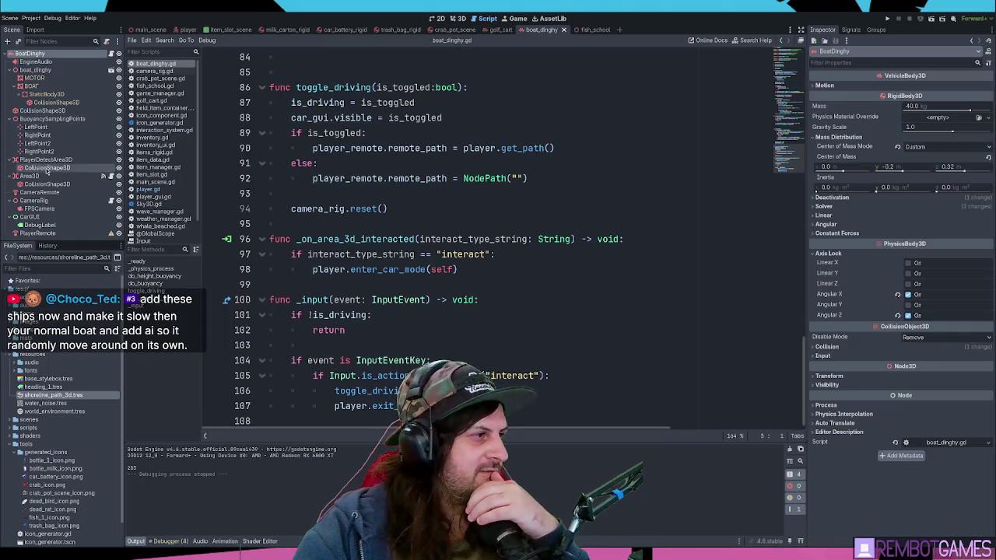
left_click(55, 201)
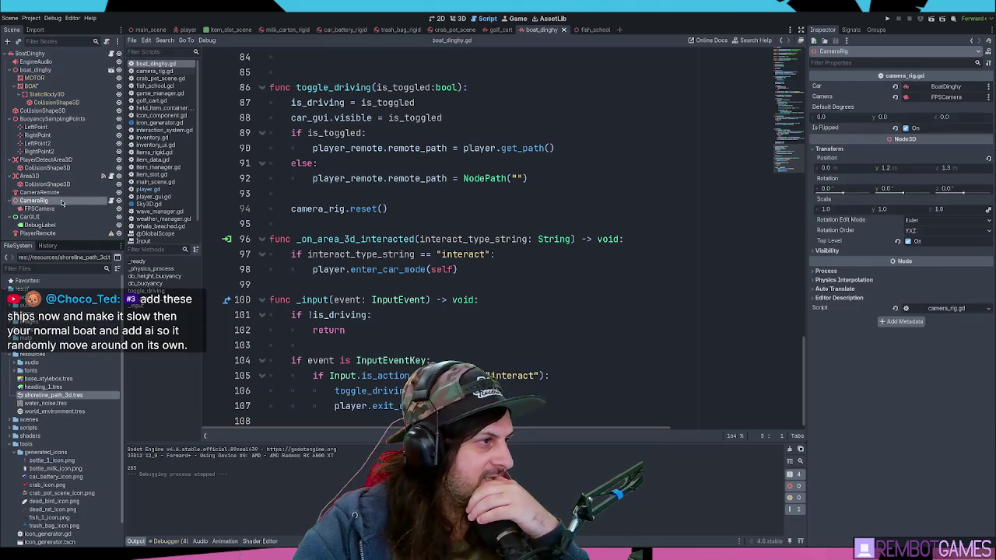
Step: Open camera_rig.gd, review line 25 setting mouse_moving in _input, then pause the boat video
left_click(110, 200)
left_click(396, 179)
scroll(396, 179, "down", 4)
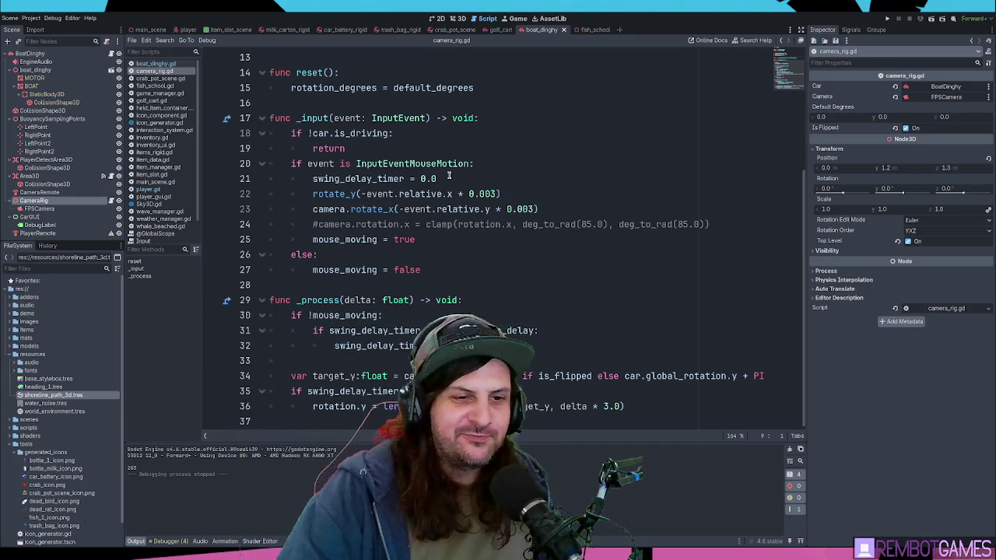
left_click(422, 246)
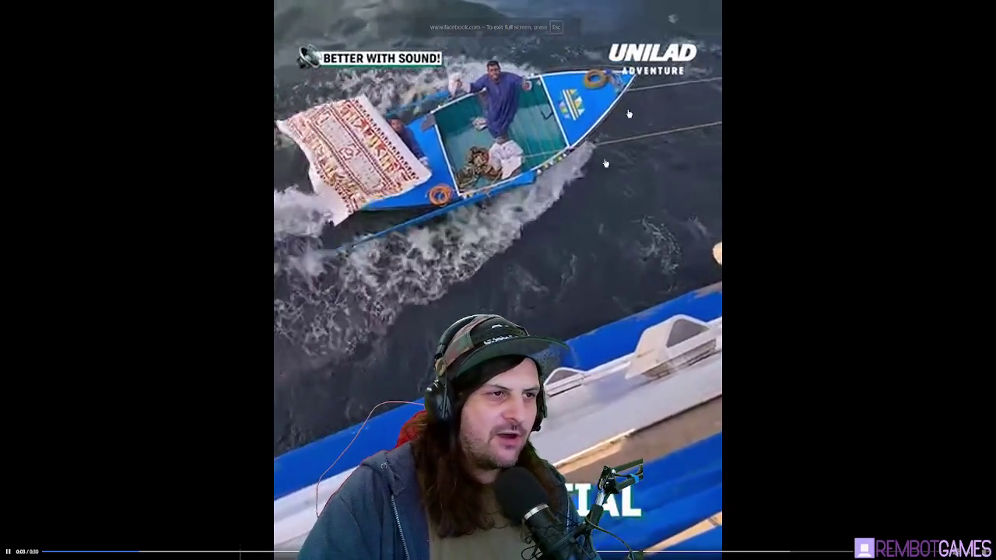
left_click(8, 551)
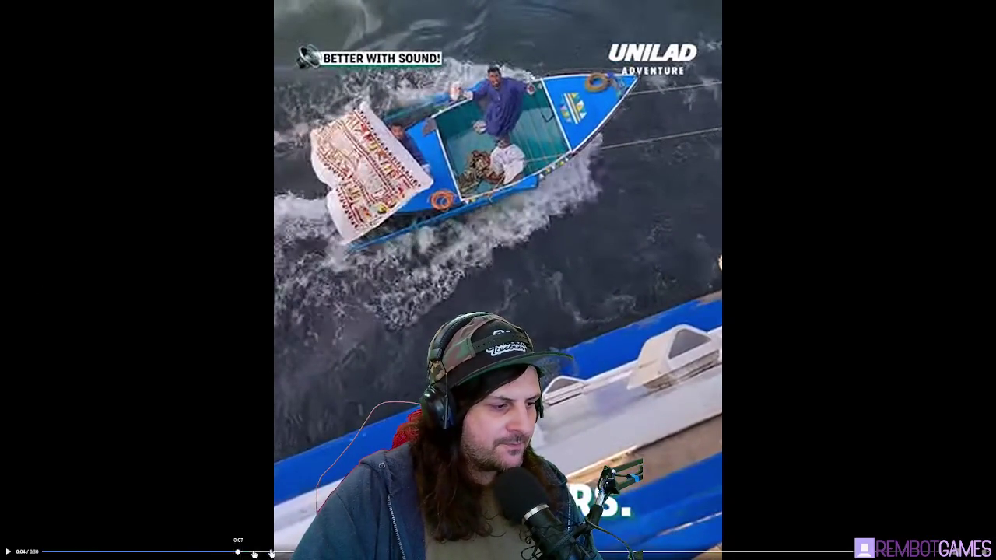
Step: Scrub the Nile River boat clip past 0:09, 0:12 and 0:20, pausing at 0:23
left_click(241, 554)
left_click(274, 555)
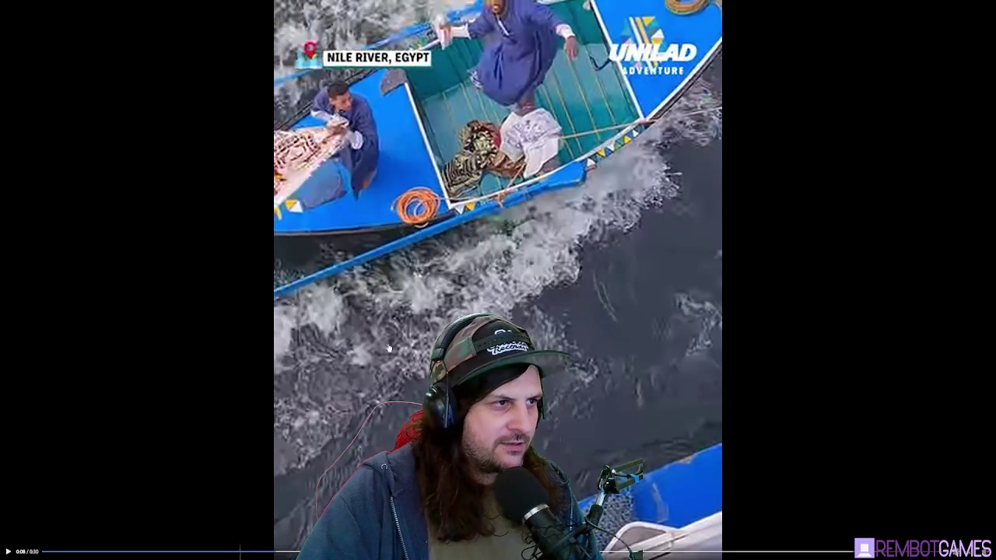
left_click(389, 348)
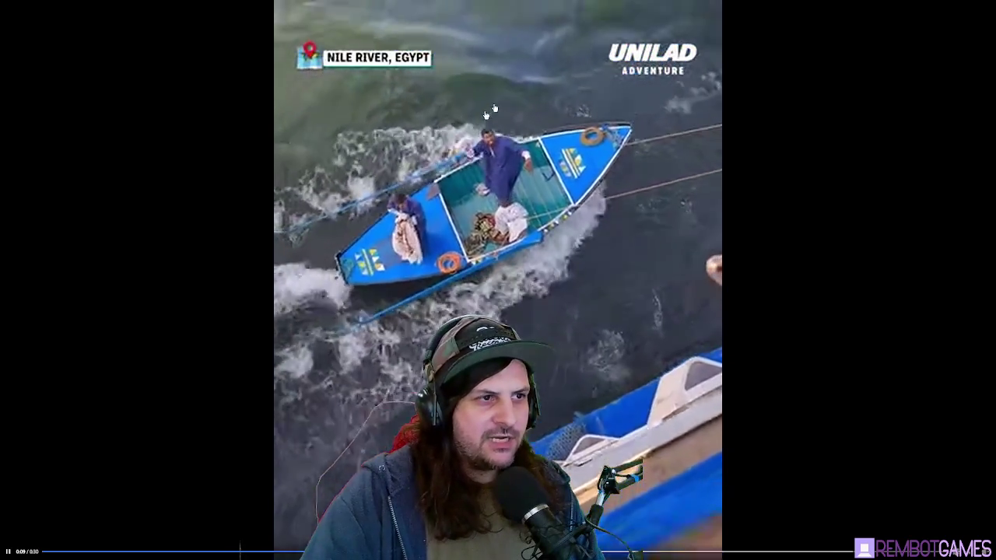
key("space")
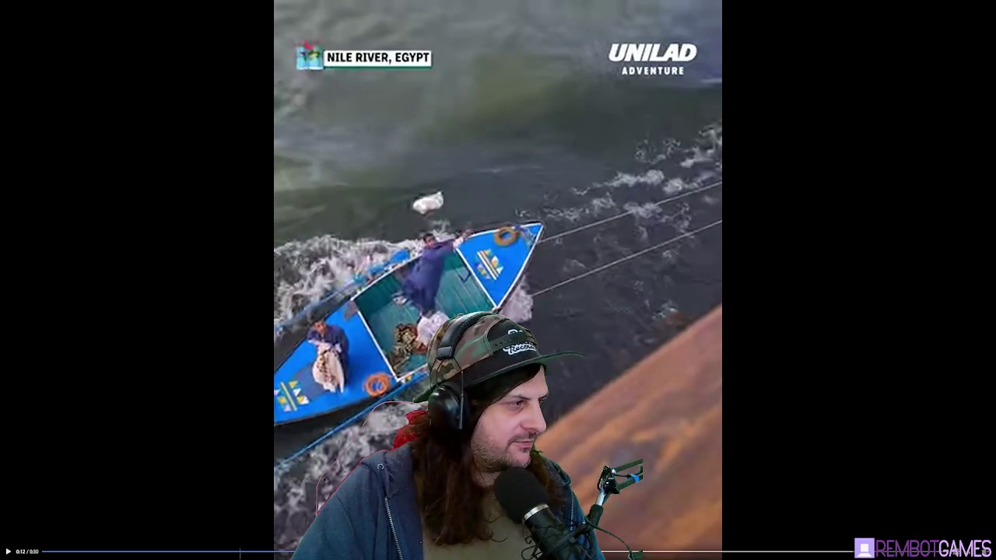
left_click(507, 235)
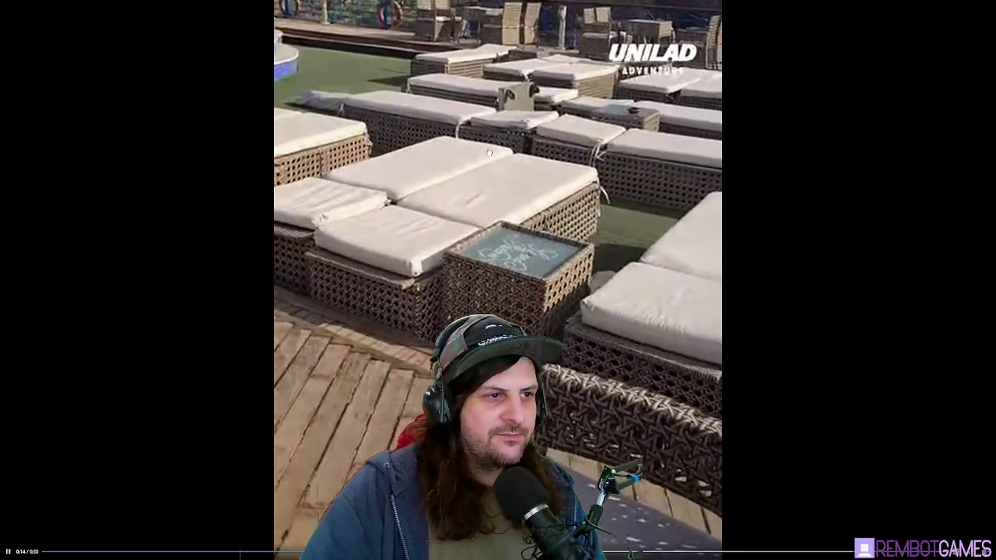
left_click(489, 154)
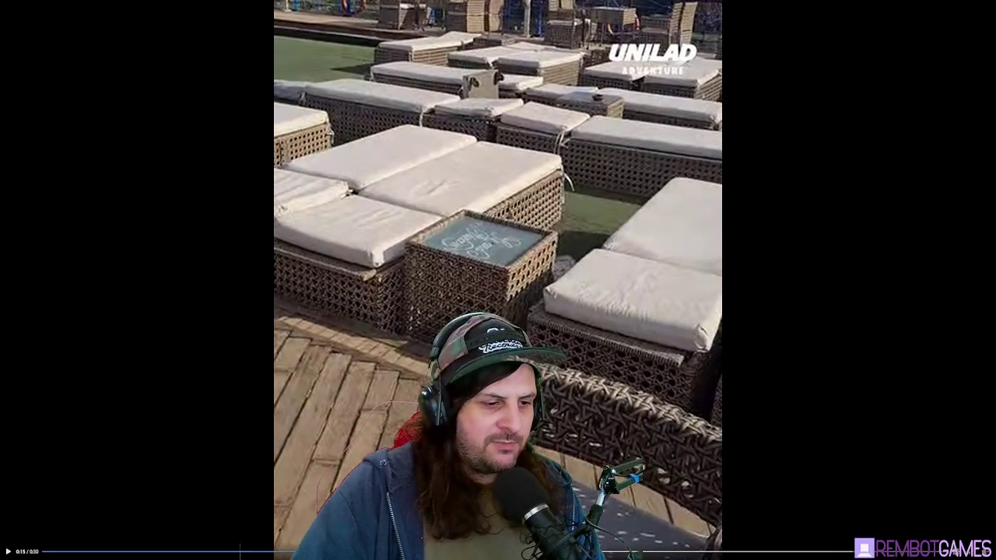
left_click(638, 552)
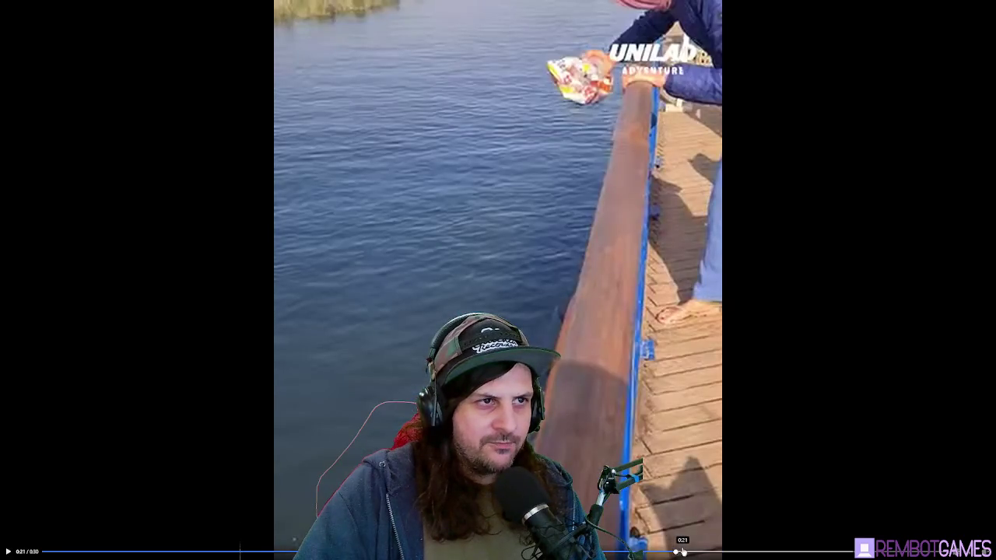
left_click(596, 118)
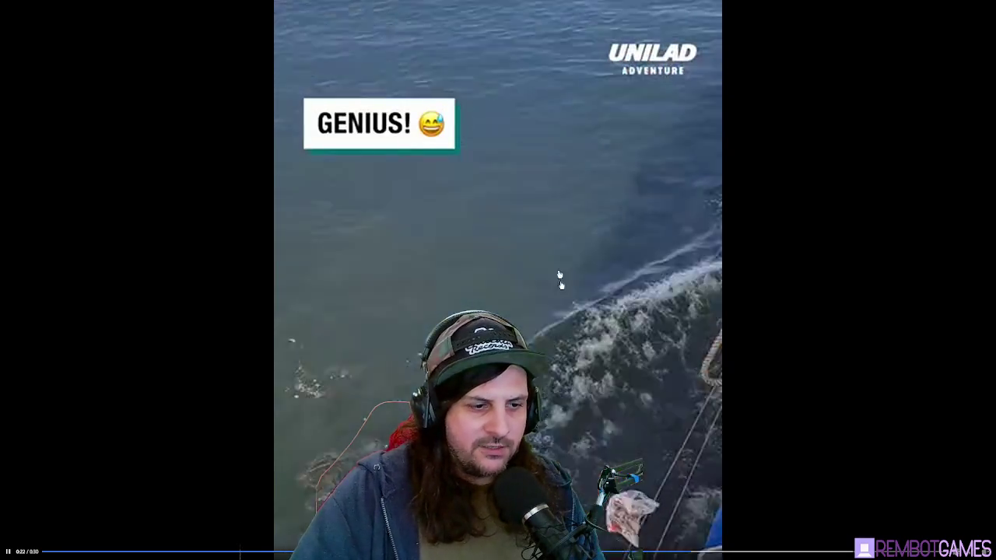
left_click(579, 389)
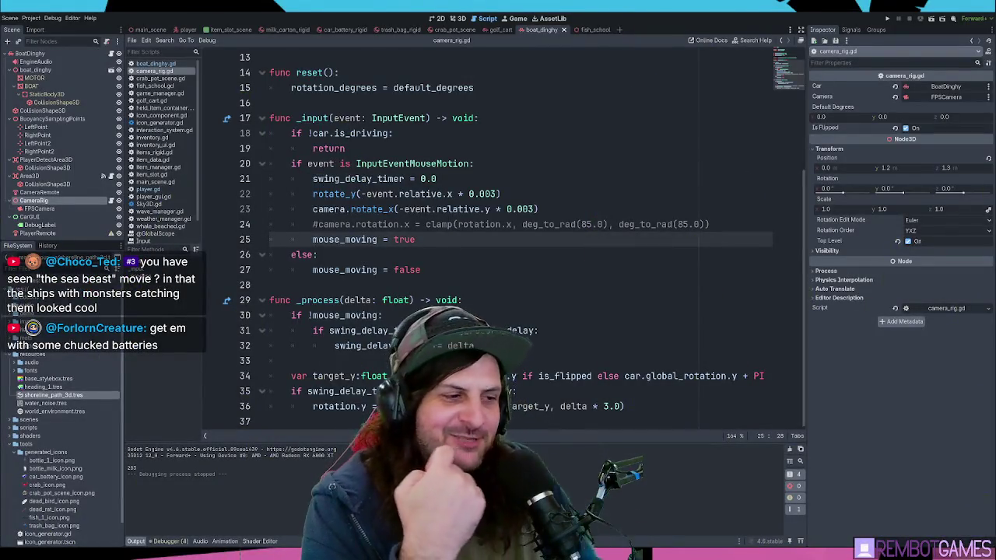
Step: Review lines 22 and 26–29 of camera_rig.gd's _input handler, then run the project with F5
left_click(462, 262)
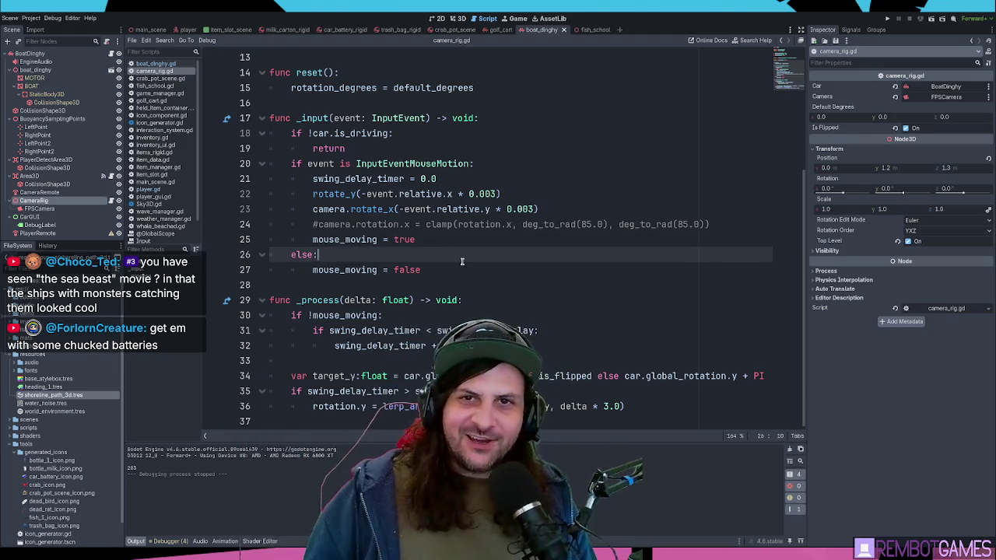
left_click(427, 269)
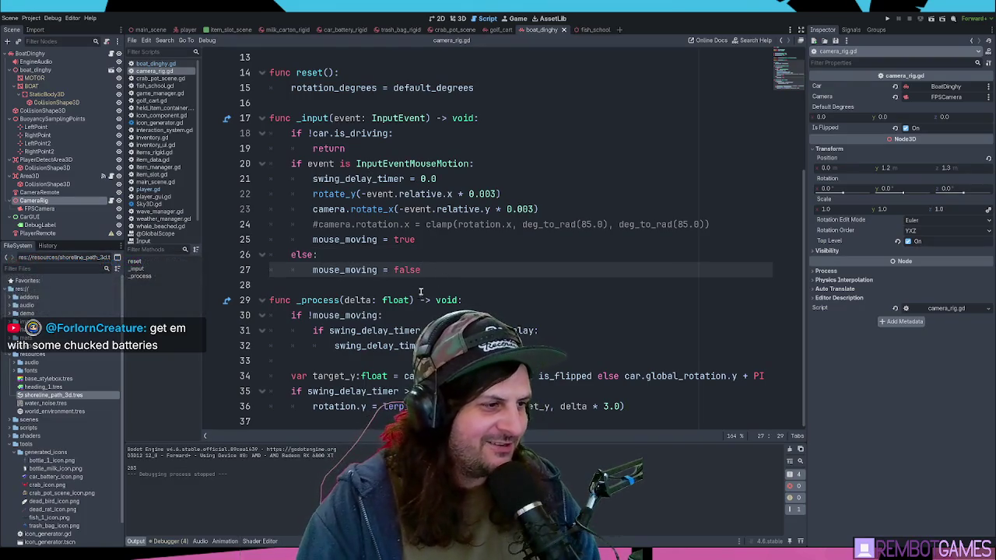
left_click(346, 300)
left_click(382, 286)
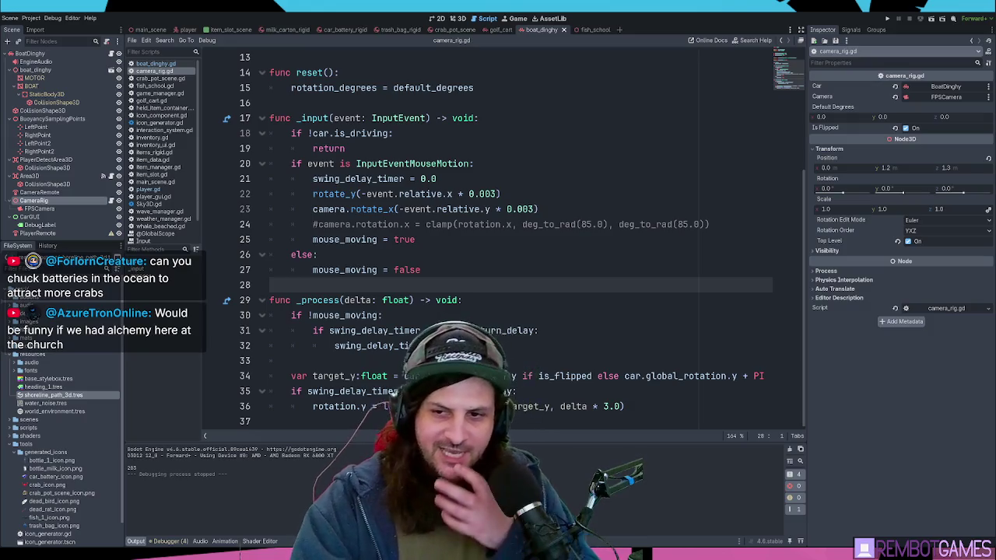
left_click(501, 194)
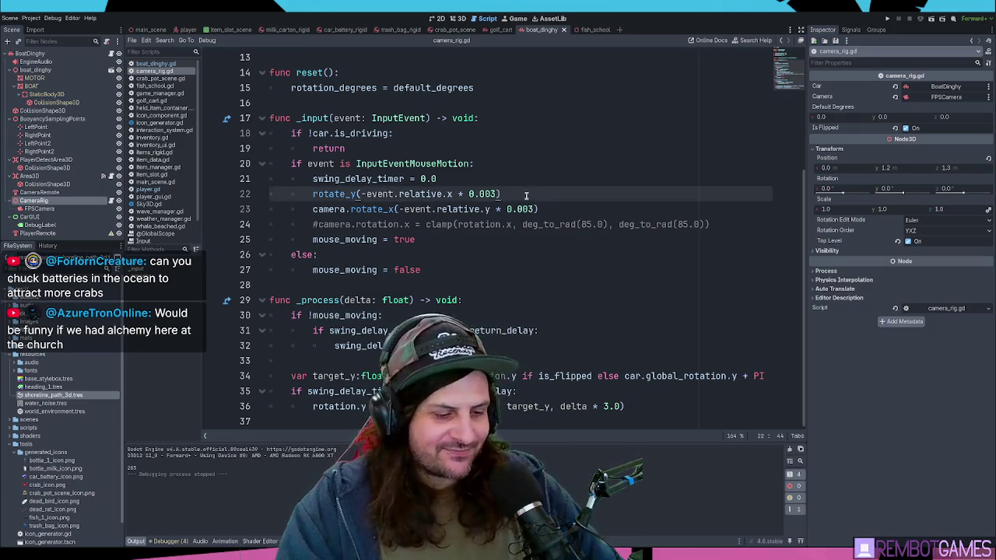
key("F5")
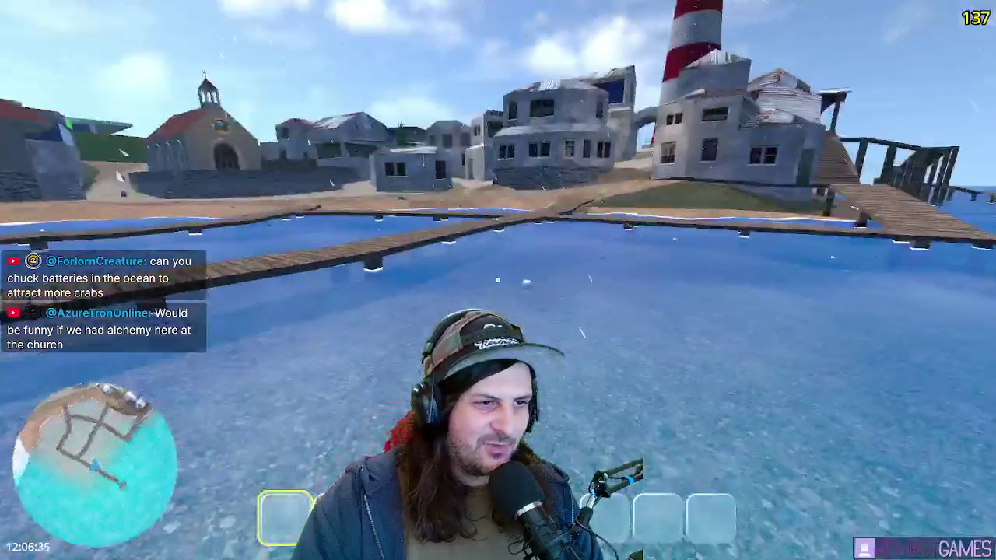
Step: Pick up four floating white jugs and a battery from the water
key("e")
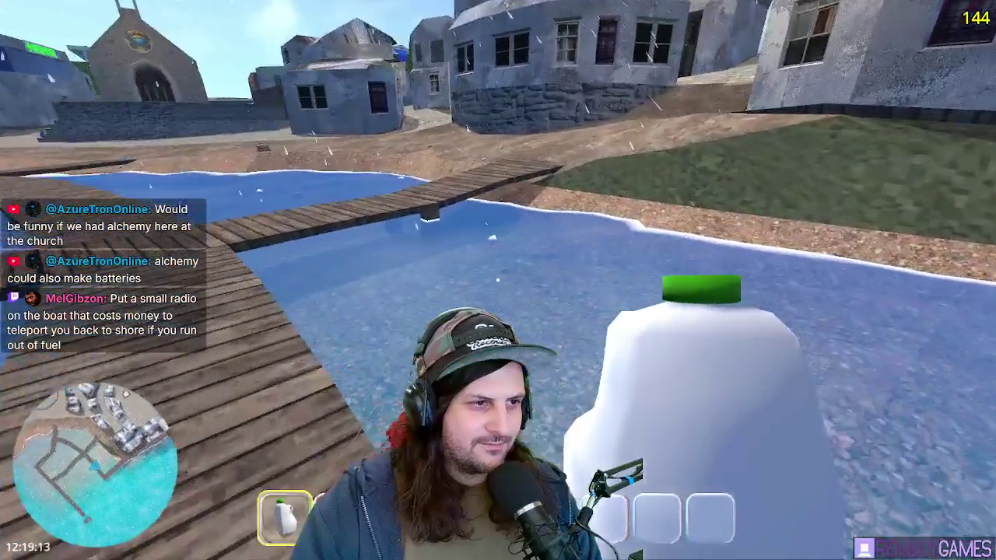
key("e")
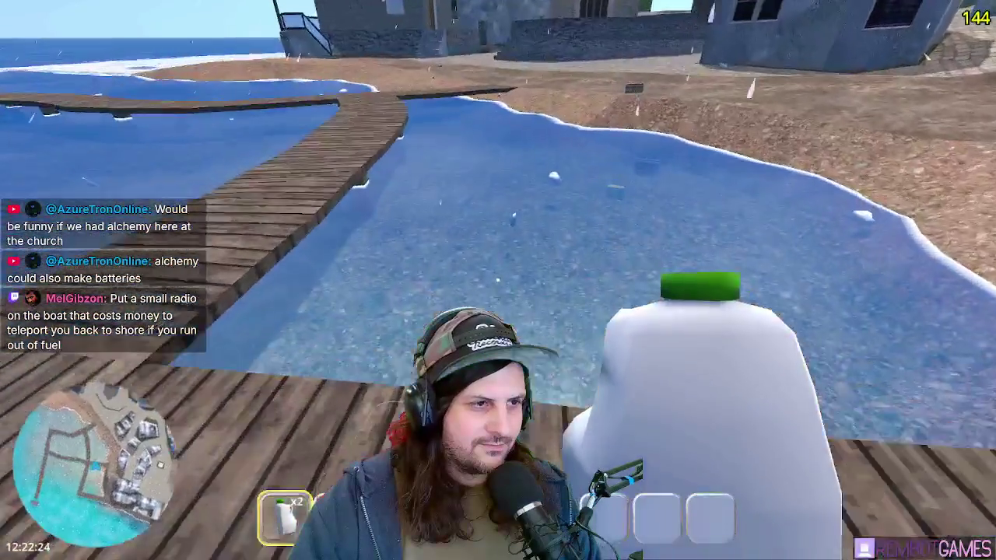
key("e")
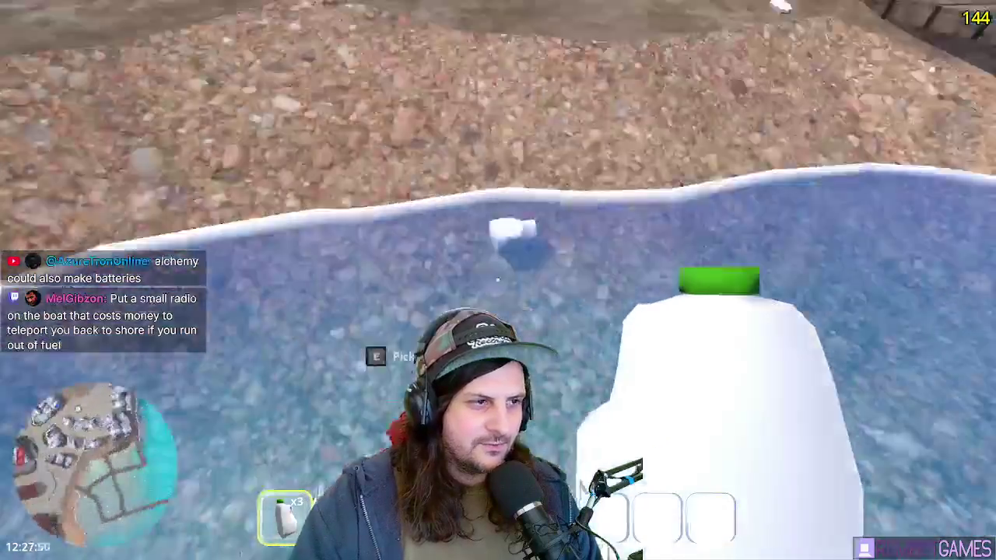
key("e")
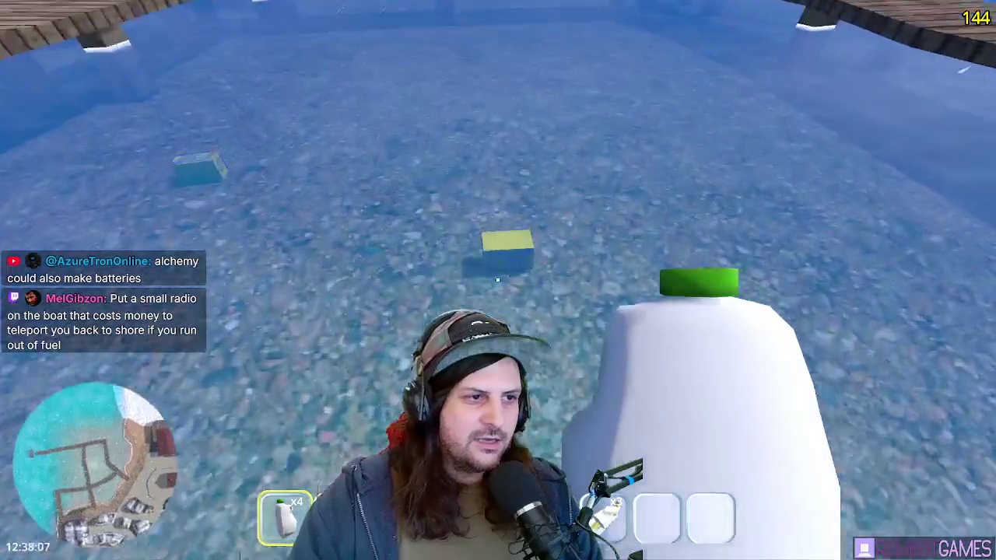
key("e")
key("e")
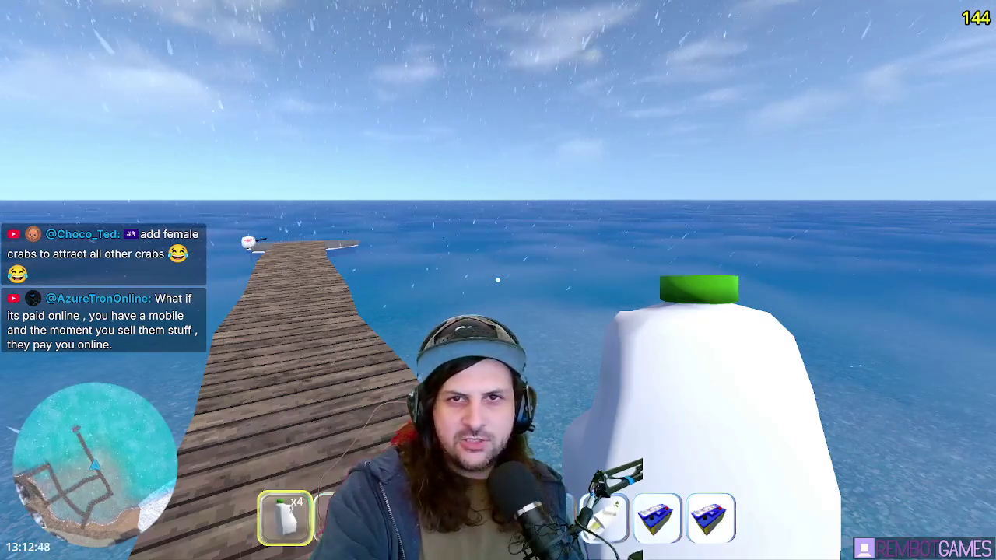
Step: Walk forward along the dock onto the platform and on into the sea
key("w")
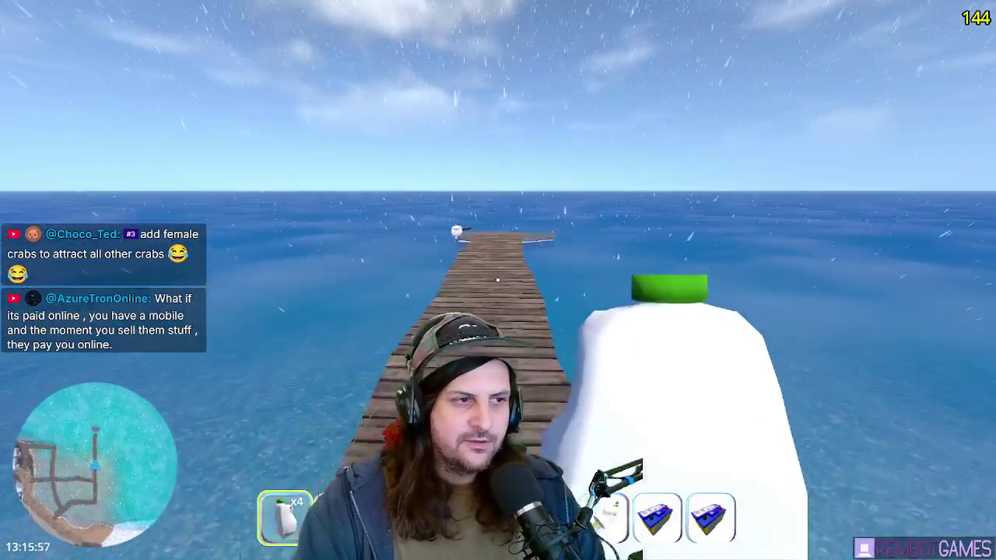
key("w")
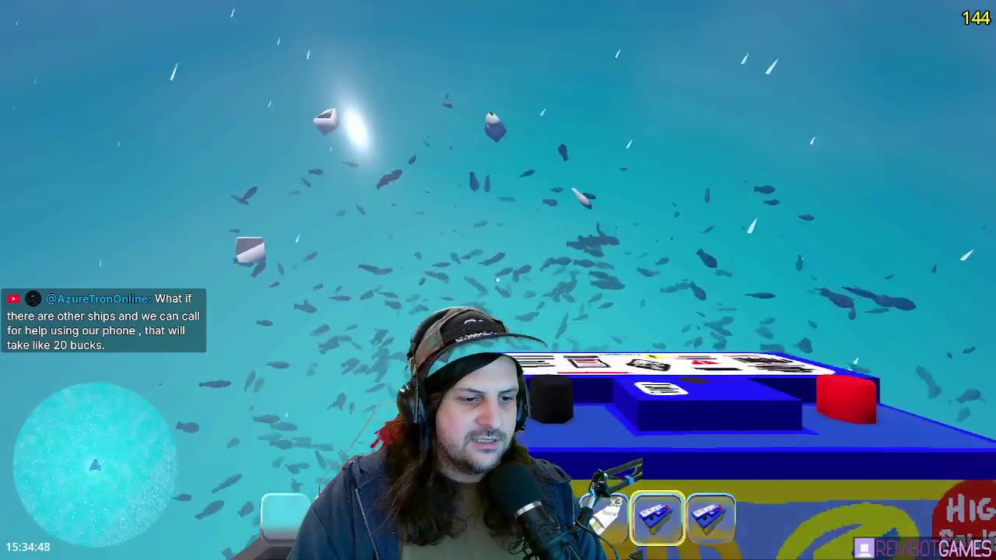
Step: Select hotbar slots 8 and 9 and throw both batteries into the sea
key("8")
left_click(498, 280)
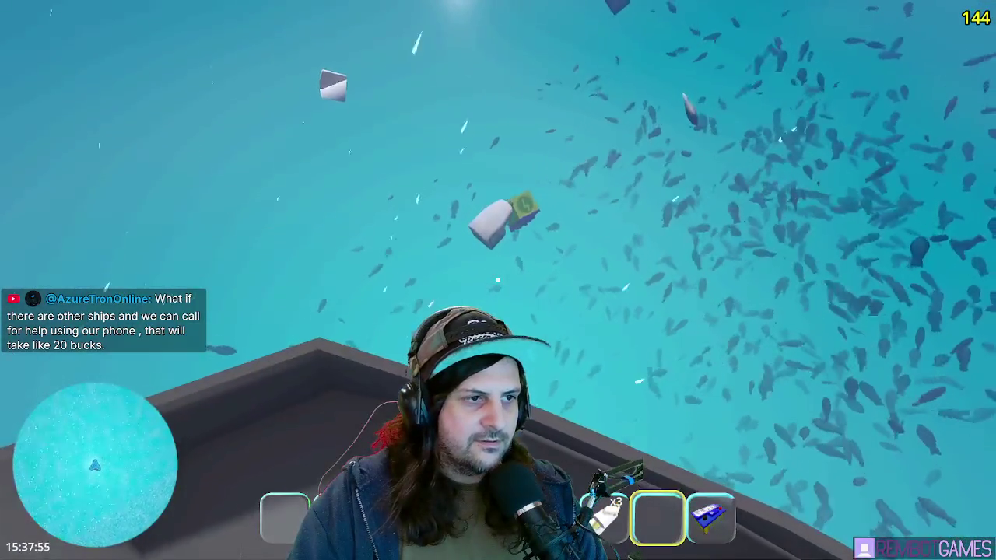
key("9")
left_click(498, 279)
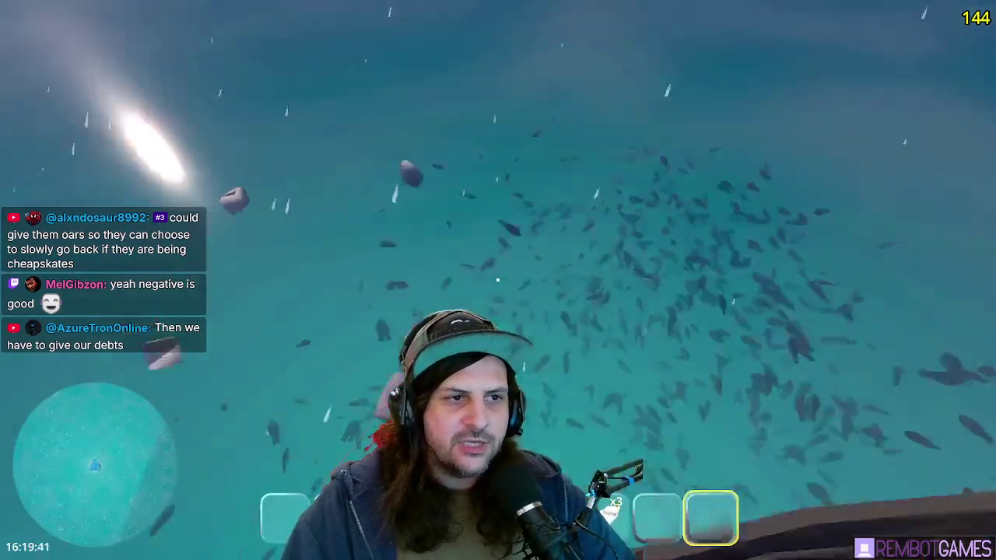
mouse_move(497, 279)
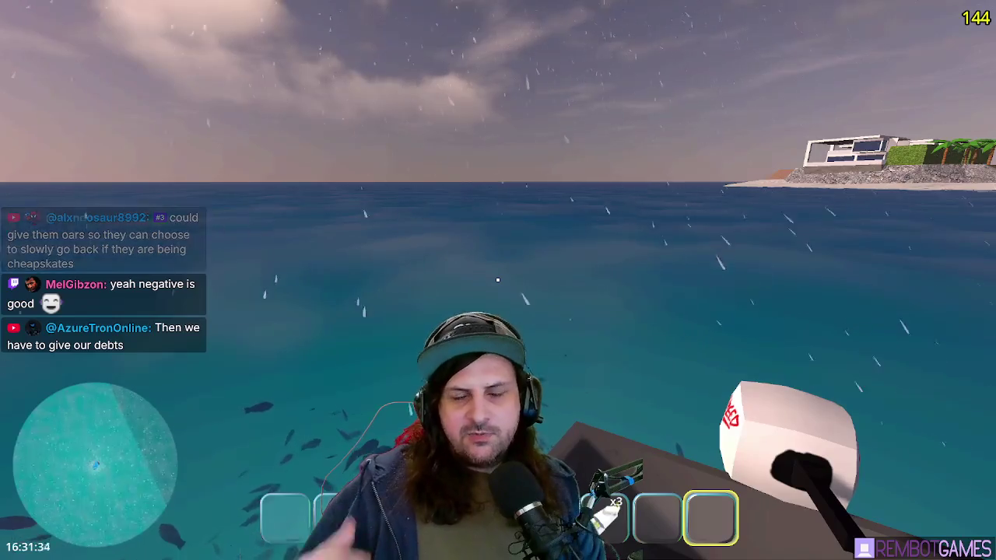
Step: Pick up the floating water bottle, drop the white-and-gold item, and move toward the boat
scroll(497, 279, "down", 1)
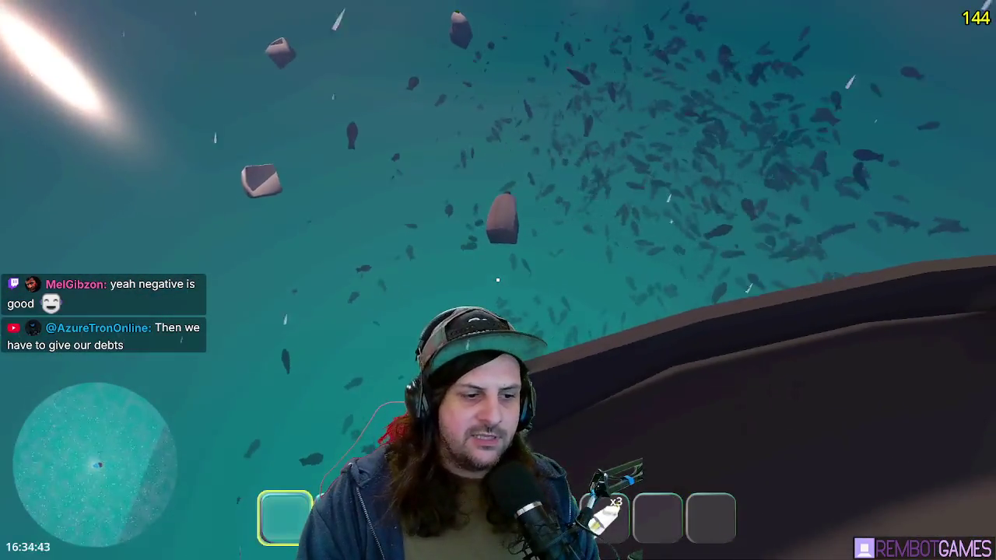
scroll(497, 280, "down", 1)
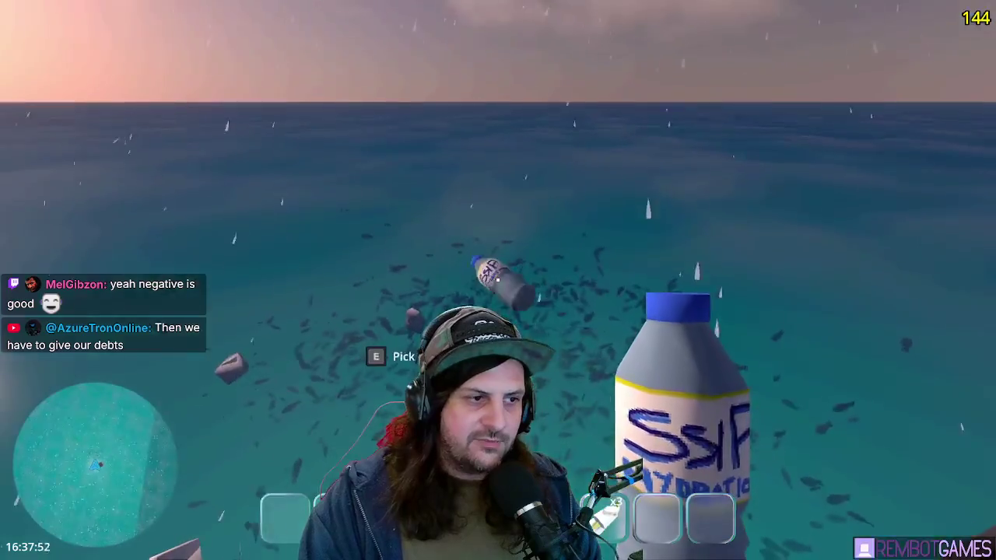
key("e")
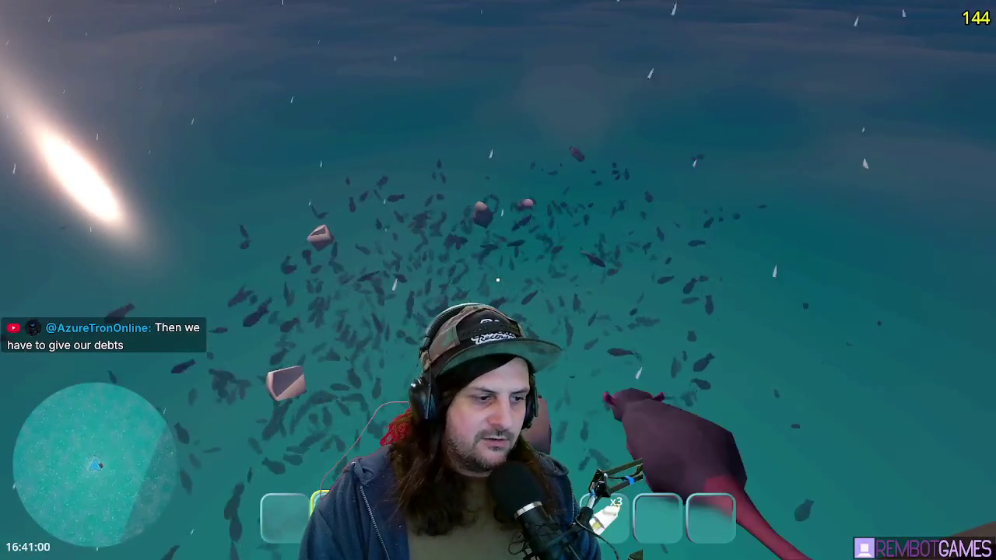
scroll(497, 279, "down", 5)
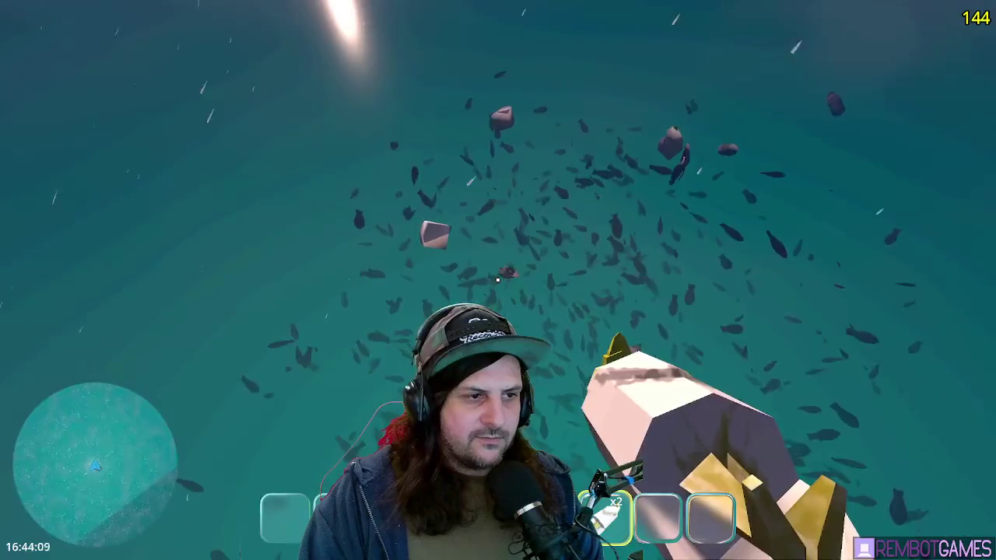
left_click(497, 279)
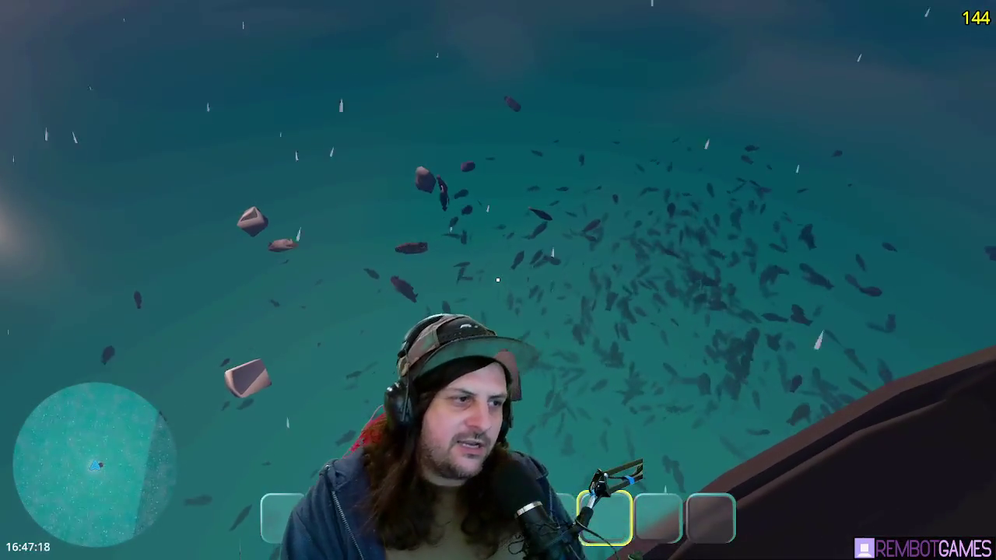
mouse_move(497, 280)
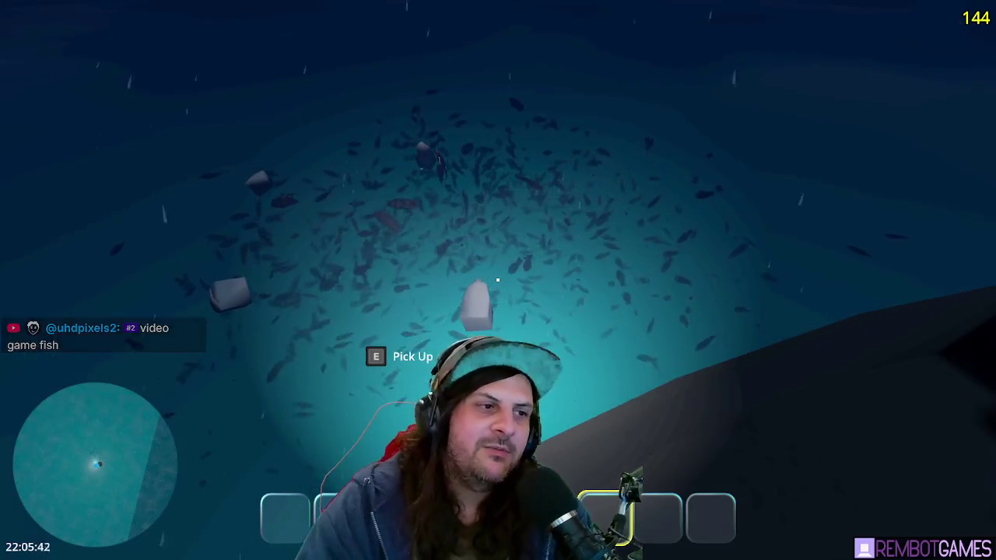
key("w")
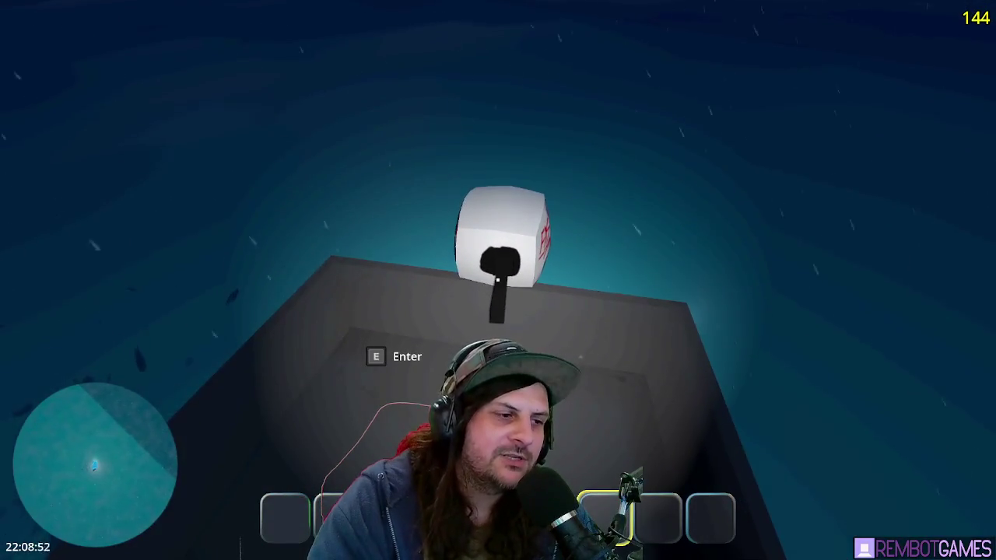
Step: Swim backward away from the dinghy until it sits small on the night horizon
key("s")
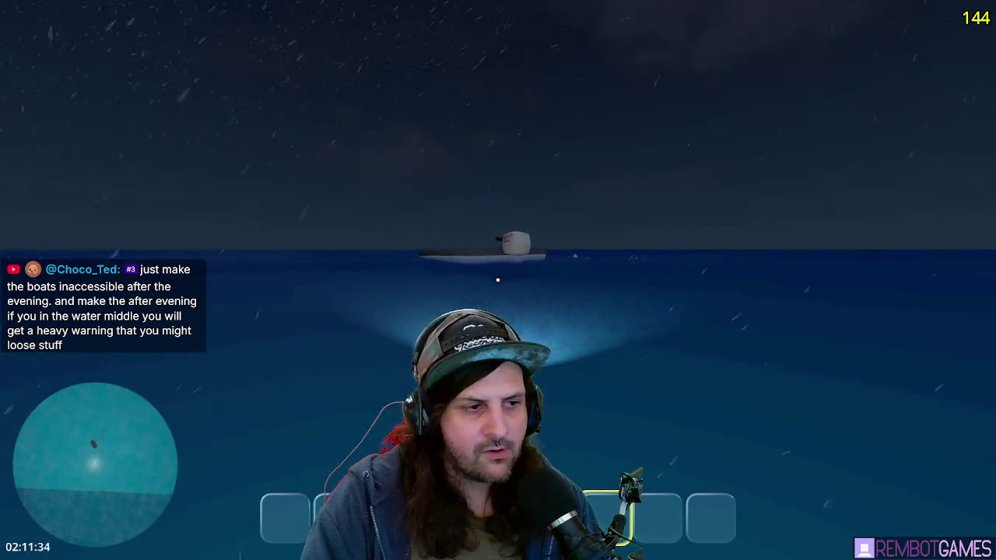
Step: Swim to the FAST! boat, dive under its hull, resurface, then dive among the fish
key("w")
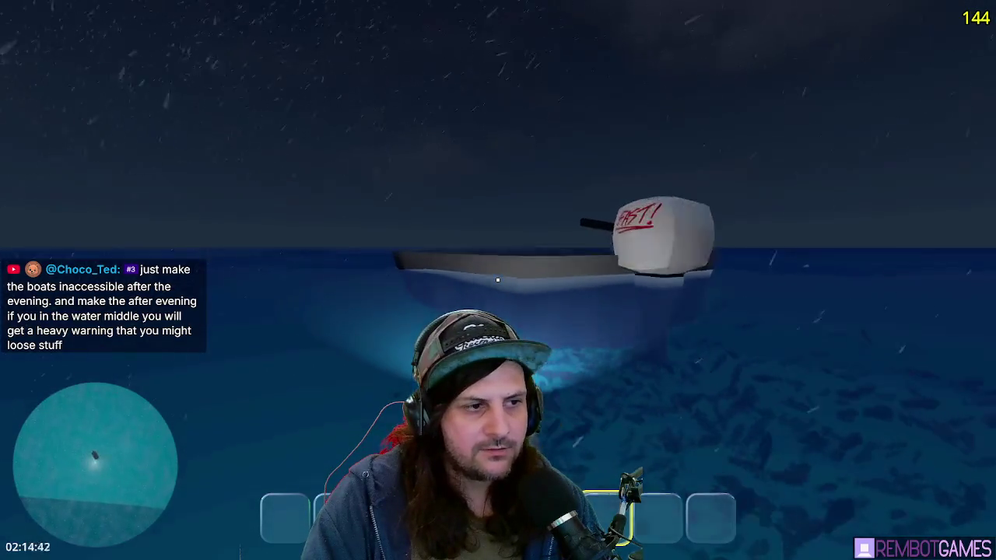
key("ctrl")
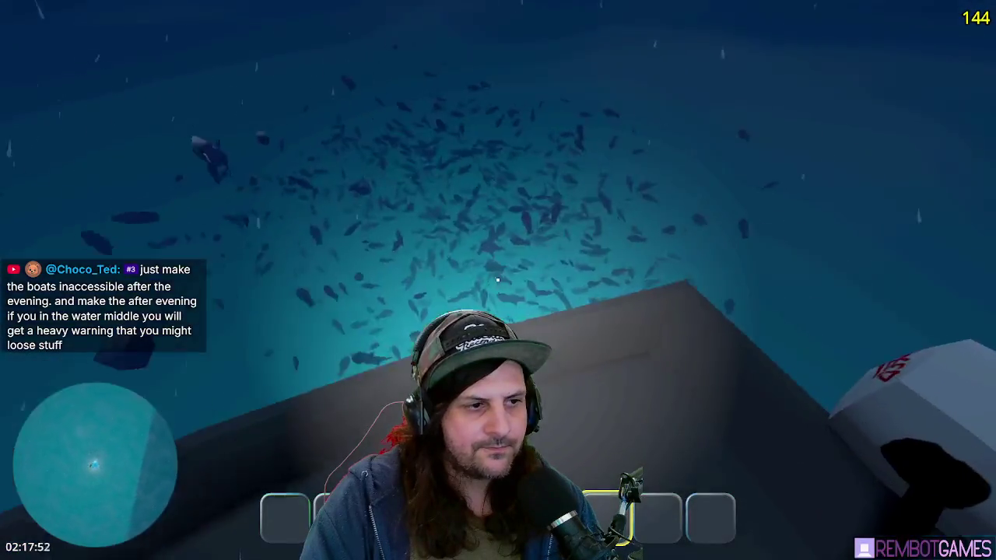
key("space")
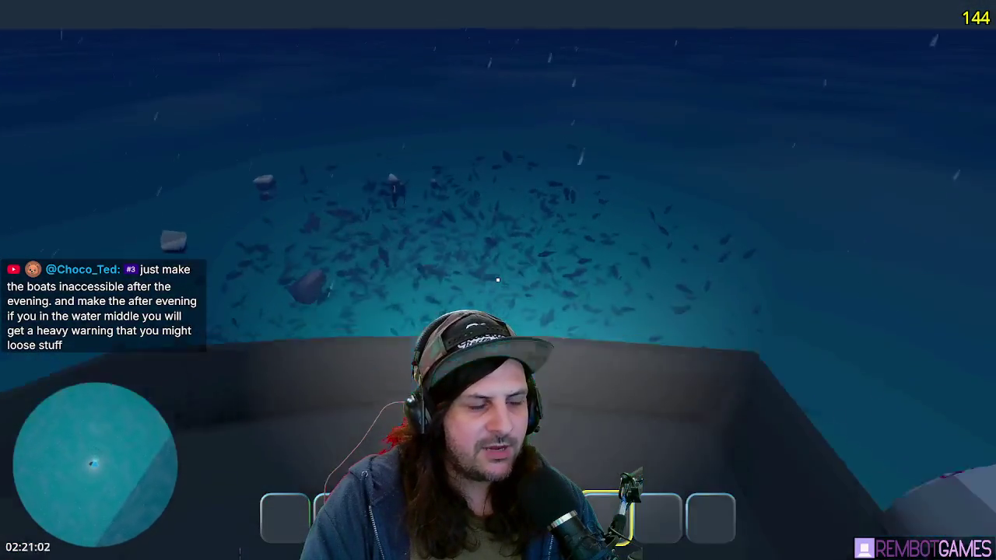
key("ctrl")
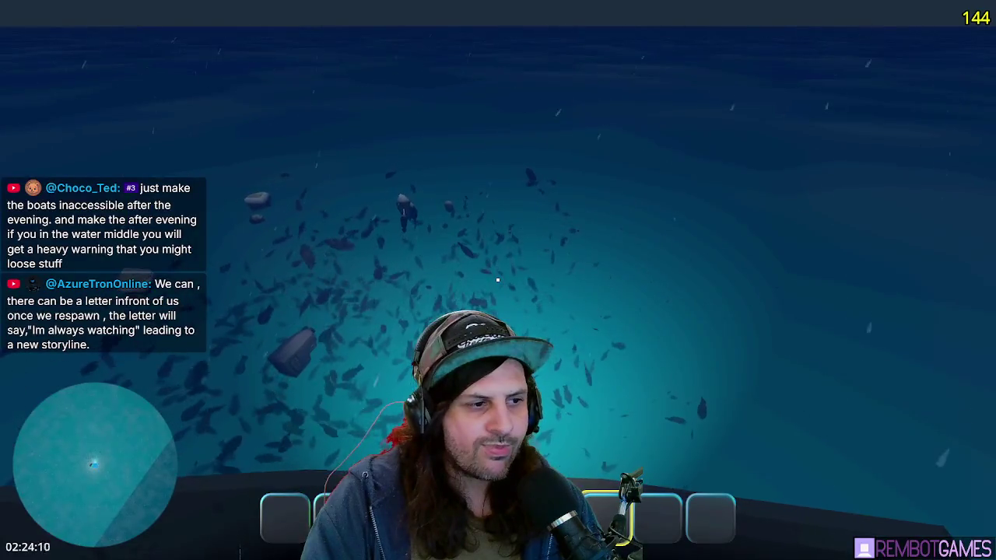
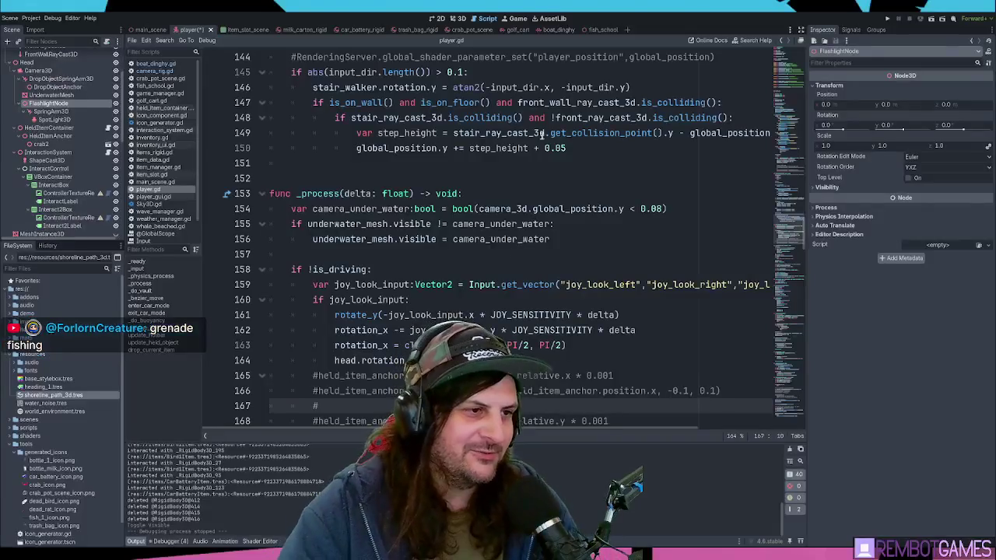
Step: Leave lines 148–149 of the player script and show the boat_dinghy scene in the 3D viewport
left_click(457, 133)
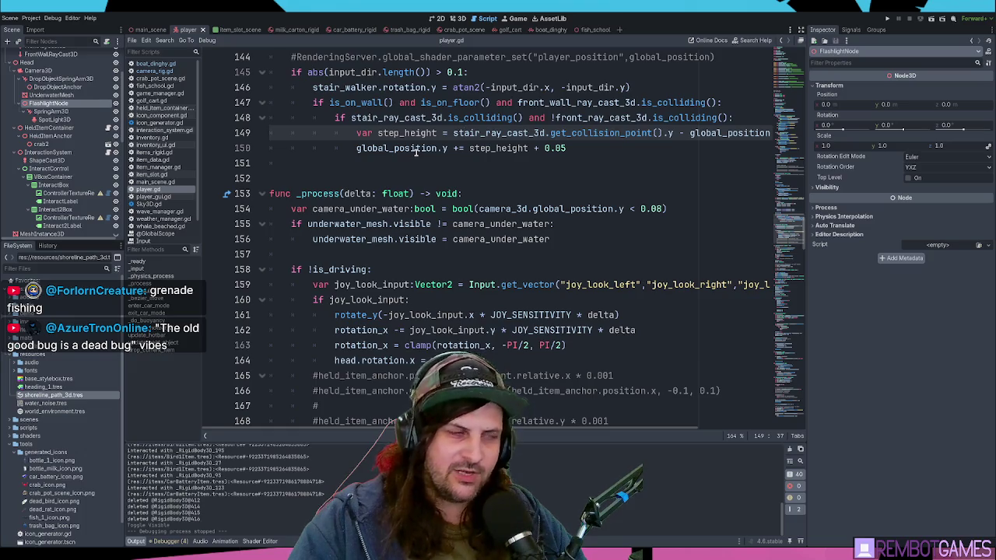
left_click(415, 118)
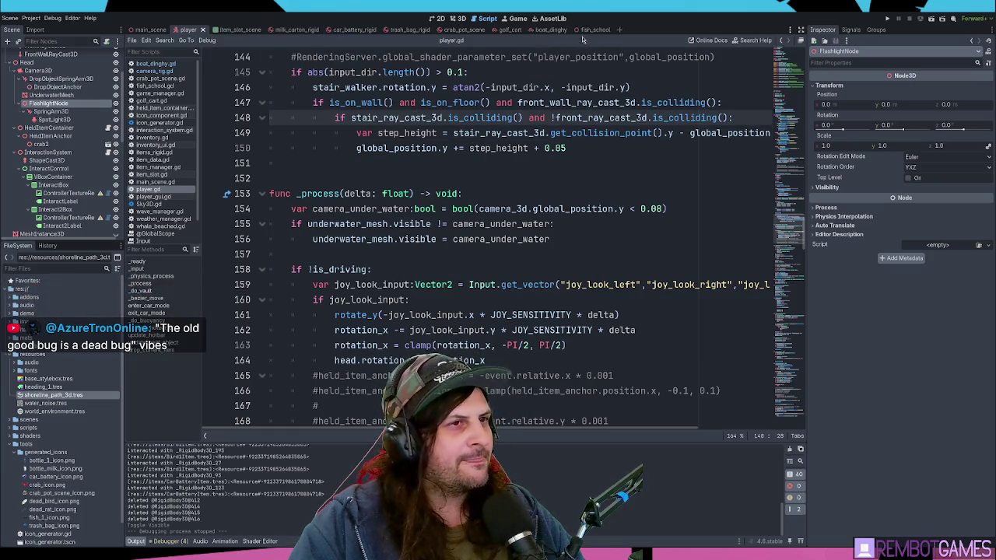
left_click(540, 30)
left_click(458, 18)
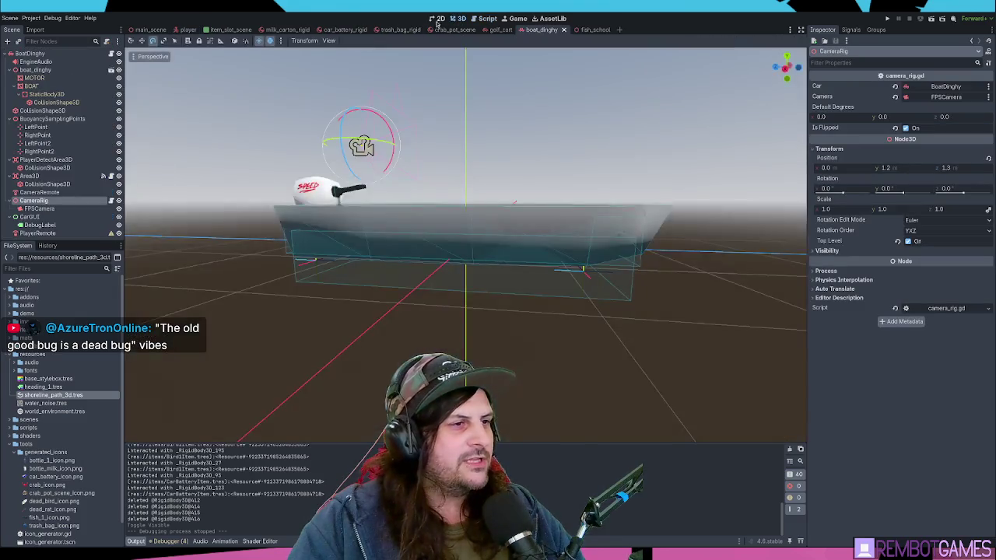
Step: Add a Node3D child named Esky under the BoatDinghy root
scroll(564, 268, "up", 3)
left_click_drag(563, 269, 373, 257)
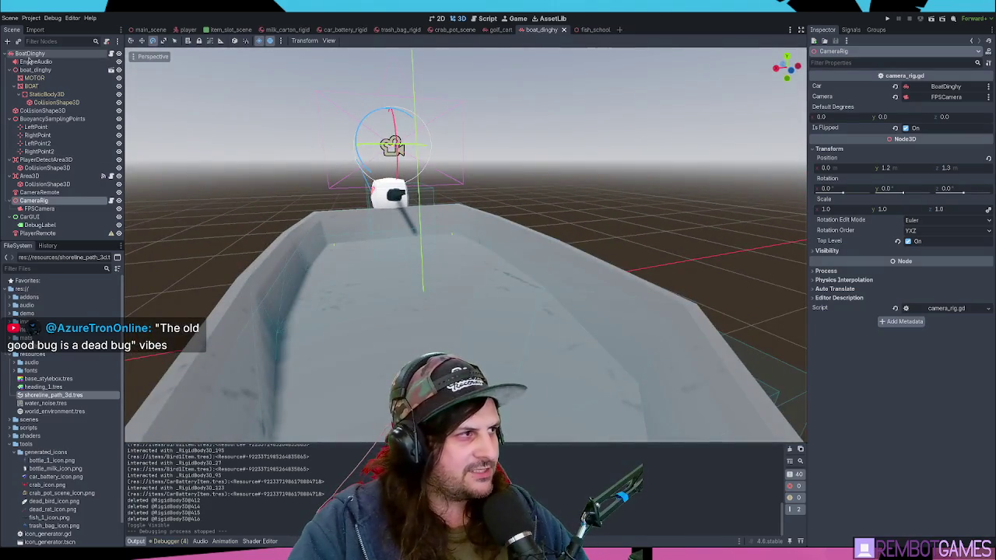
left_click(35, 54)
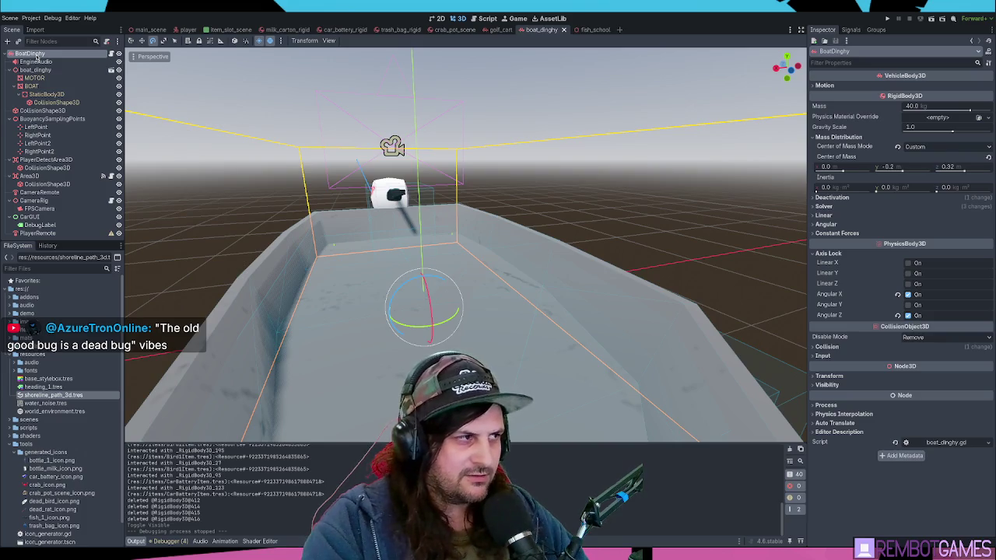
key("ctrl+a")
key("Return")
key("F2")
type("Esky")
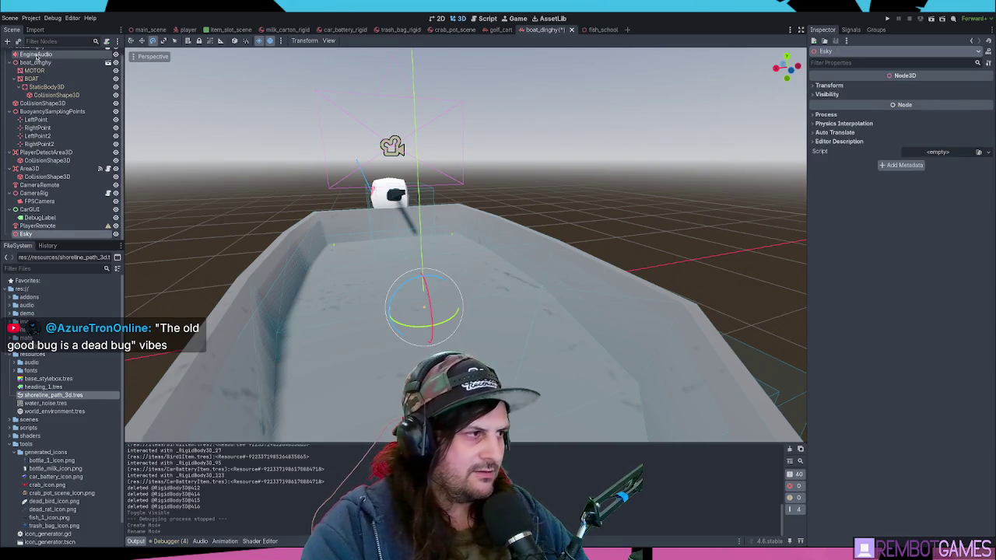
key("Return")
Step: Move Esky into the boat hull at the right height and add a MeshInstance3D child
scroll(381, 210, "up", 2)
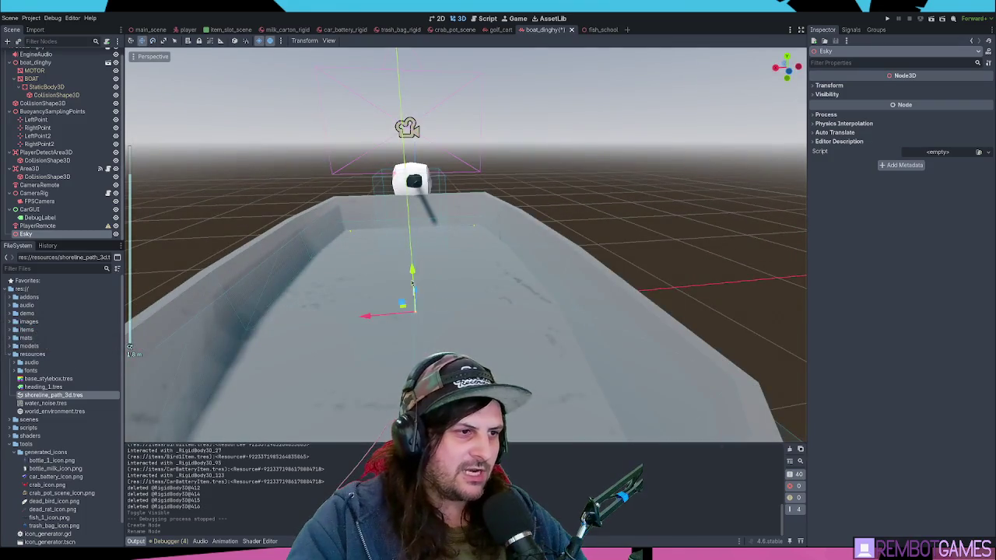
key("w")
left_click_drag(378, 311, 522, 266)
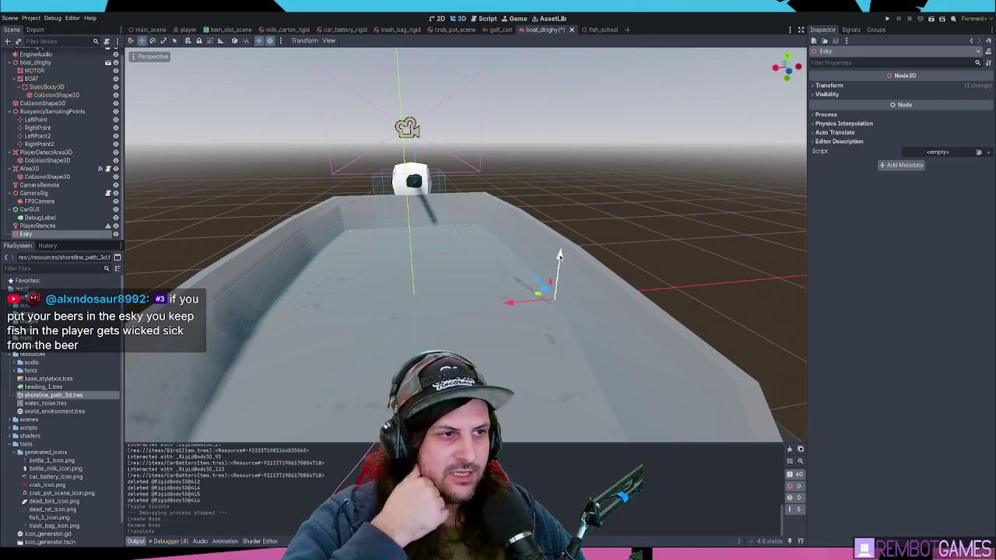
left_click_drag(506, 226, 347, 194)
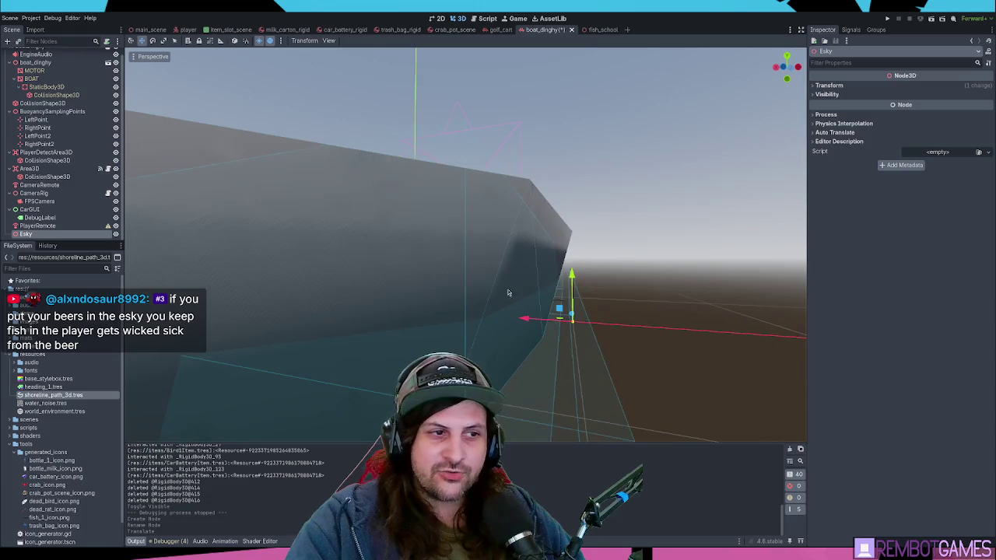
mouse_move(559, 308)
left_mouse_down()
mouse_move(526, 300)
mouse_move(502, 267)
mouse_move(617, 345)
mouse_move(614, 355)
left_mouse_up()
mouse_move(611, 311)
left_mouse_down()
mouse_move(608, 303)
mouse_move(603, 336)
left_mouse_up()
scroll(603, 336, "down", 5)
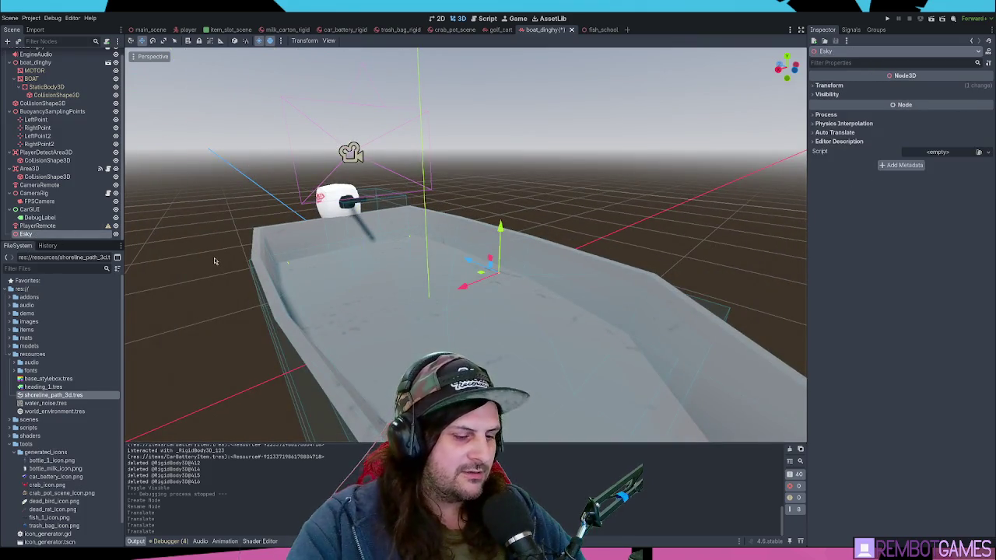
key("ctrl+a")
key("Return")
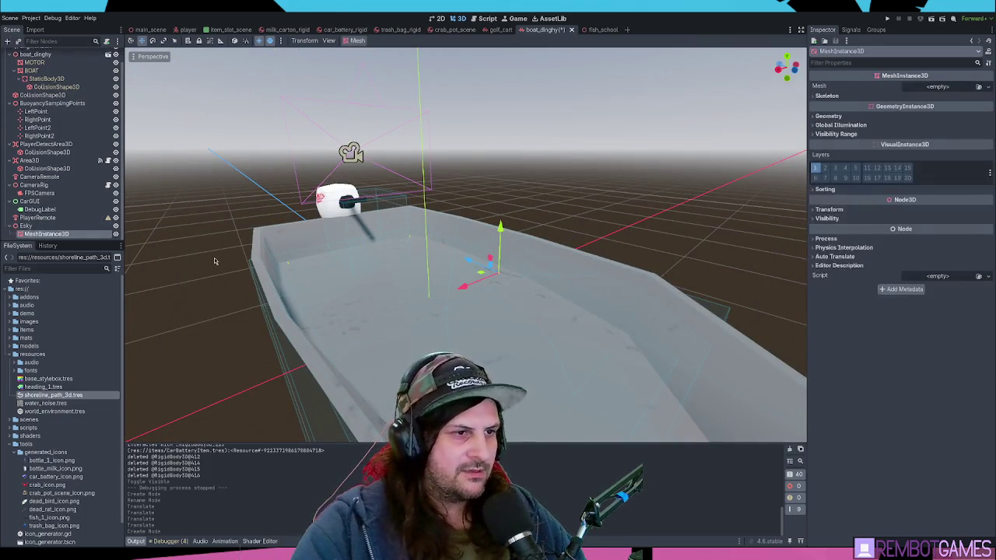
Step: Assign a new BoxMesh and set its size fields to 0.5
left_click(951, 128)
left_click(920, 111)
left_click_drag(887, 180, 805, 180)
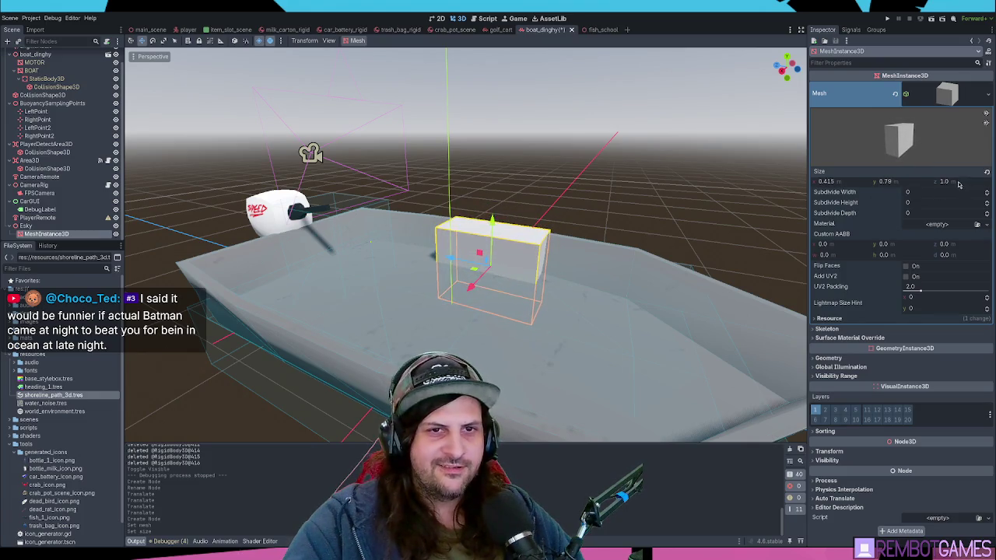
type(".5")
key("Return")
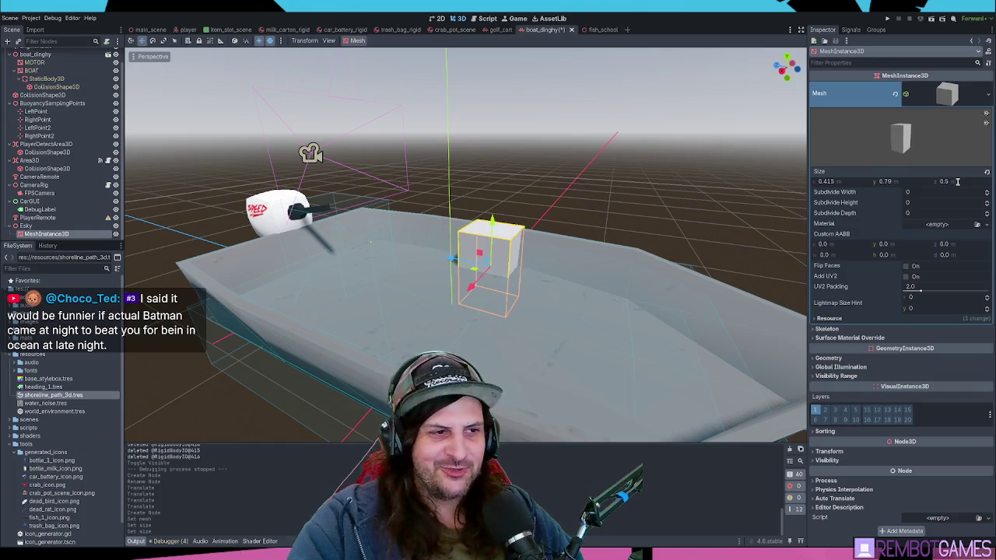
key("f")
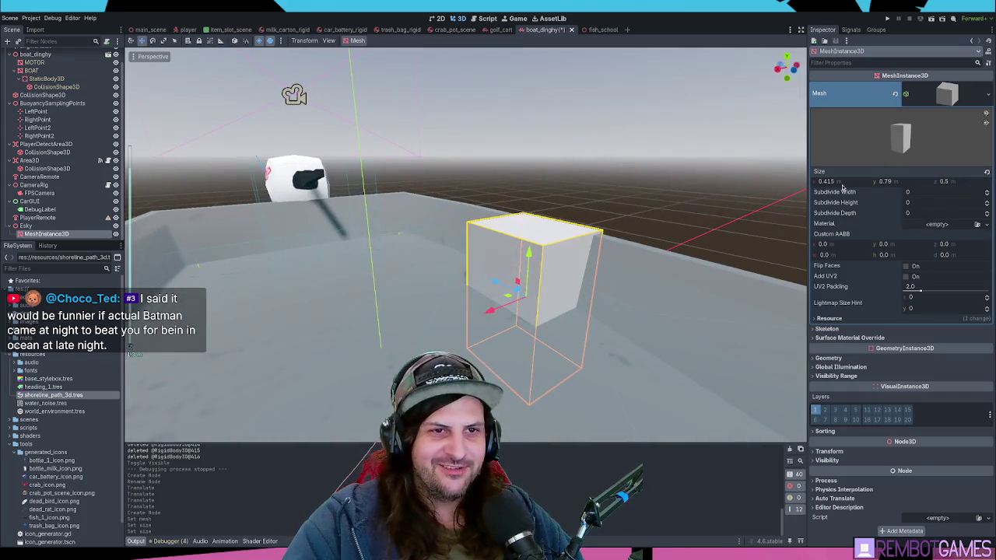
type("0.5")
key("Tab")
key("Return")
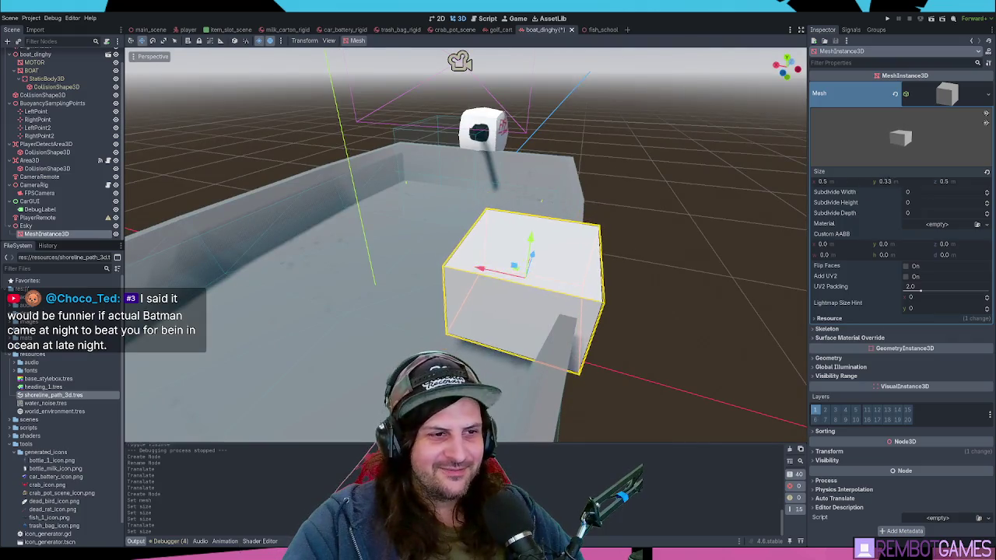
Step: Change the box width to 0.315 and lower the cube slightly along Y
key("ctrl+z")
key("ctrl+shift+z")
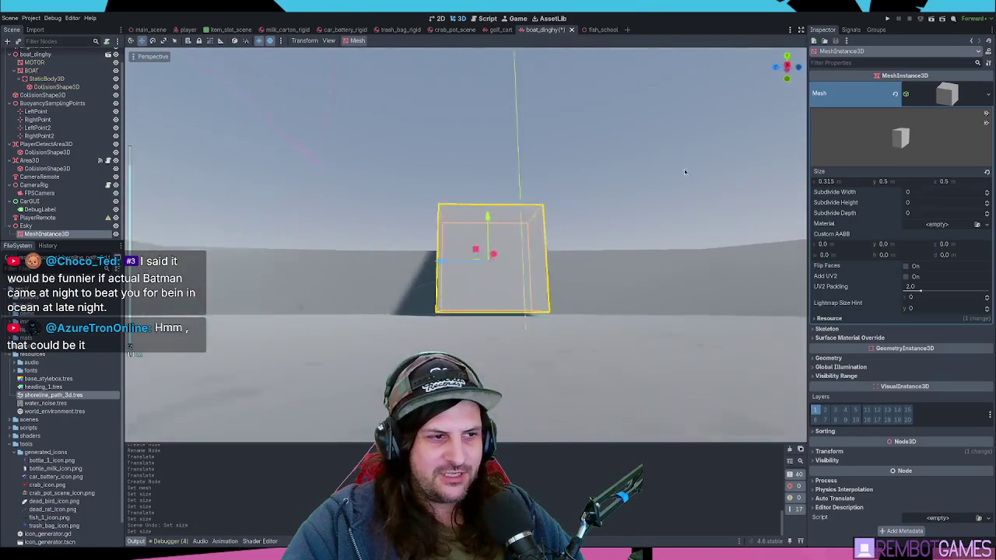
key("ctrl+z")
mouse_move(429, 222)
left_mouse_down()
mouse_move(436, 216)
mouse_move(436, 225)
left_mouse_up()
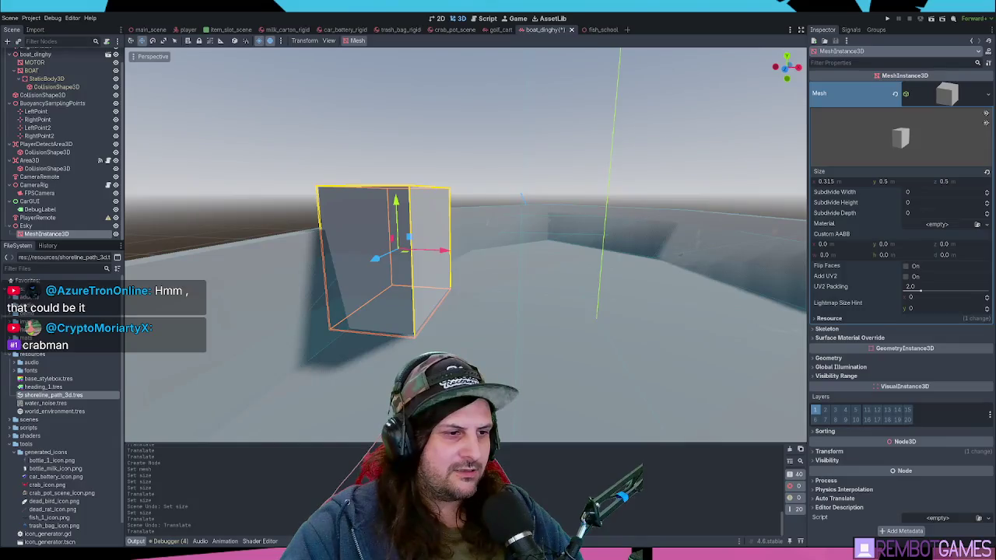
key("f")
Step: Duplicate the MeshInstance3D, then delete both box mesh nodes and select Esky
left_click(67, 234)
key("ctrl+d")
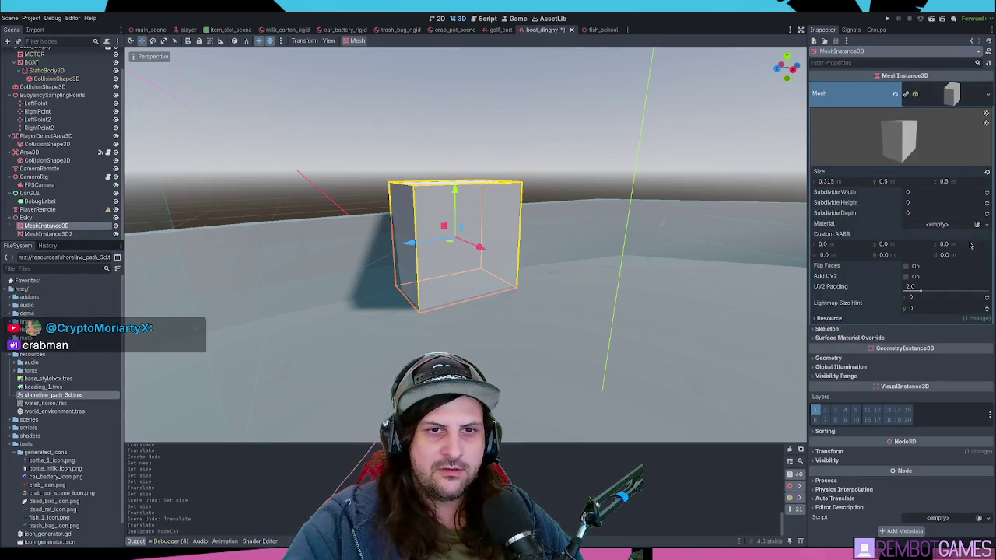
left_click(67, 228)
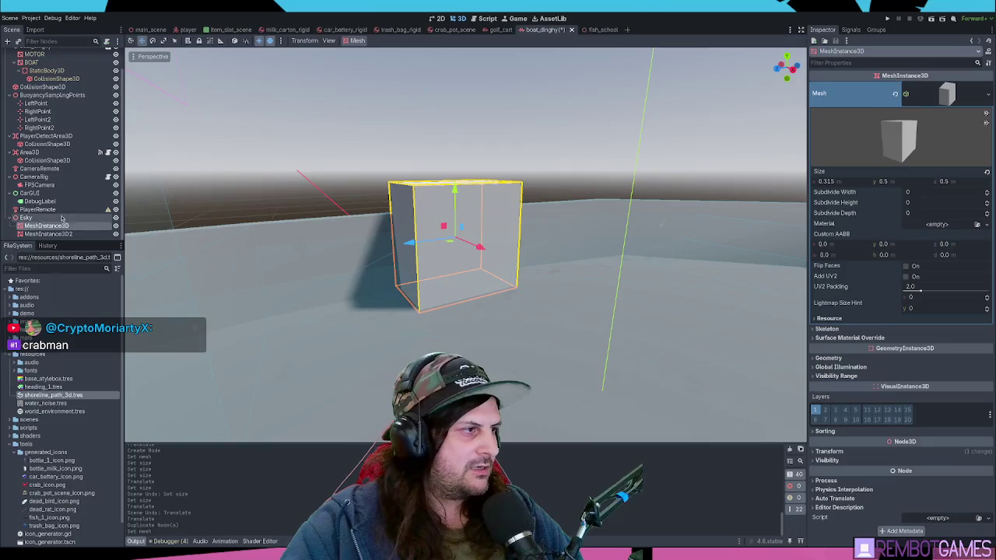
left_click(49, 234)
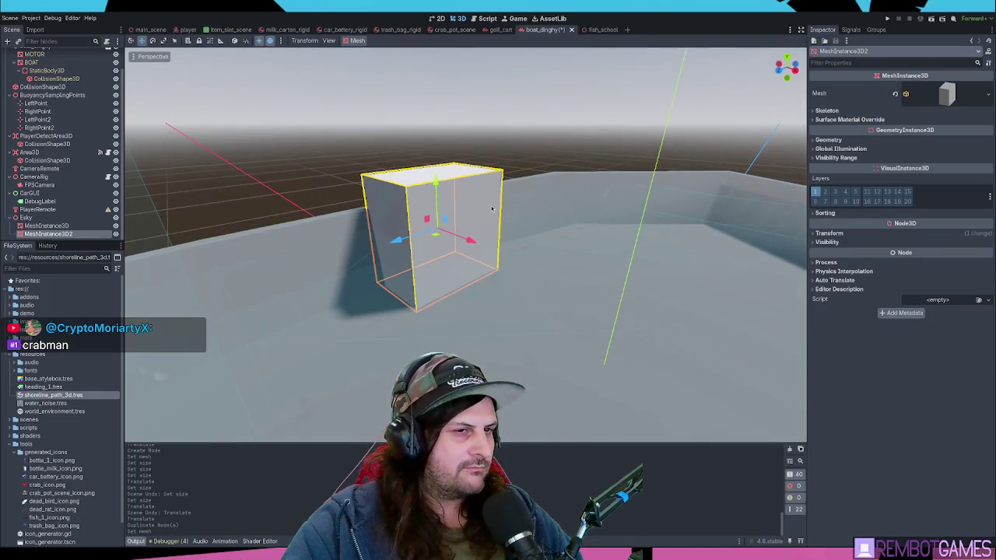
key("Delete")
left_click(31, 218)
left_click(26, 234)
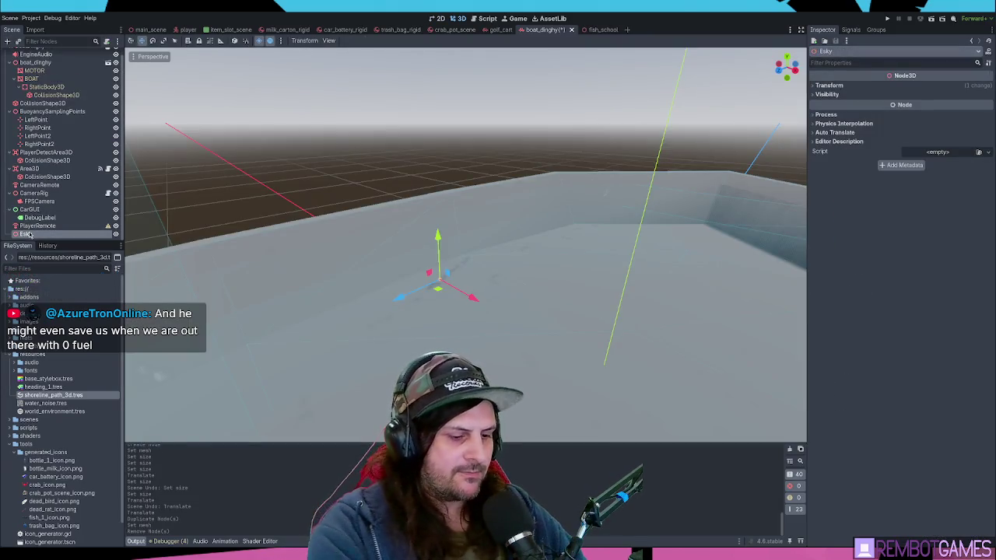
Step: Add a CSGBox3D under Esky and enter 0.5 for each size dimension
key("ctrl+a")
key("Return")
key("f")
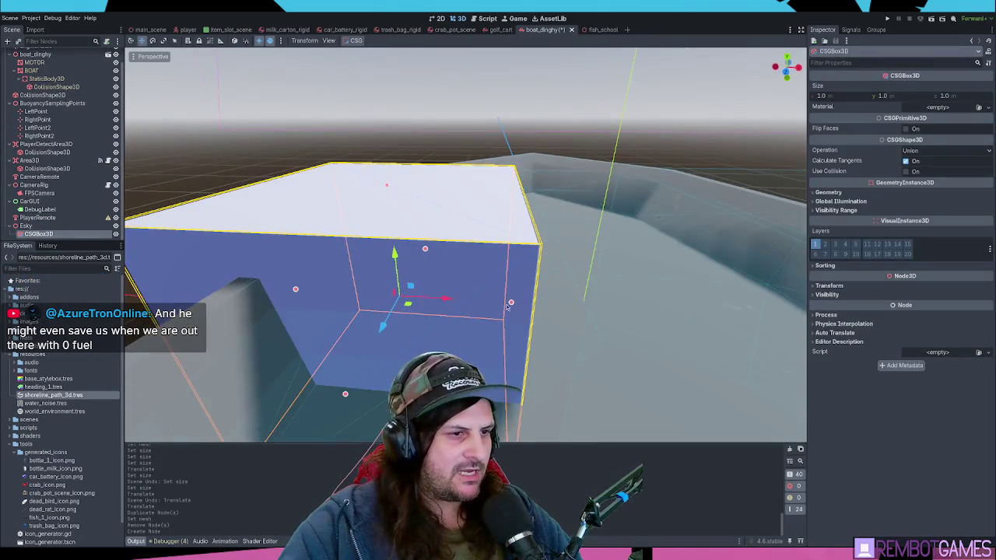
mouse_move(413, 295)
left_mouse_down()
mouse_move(393, 296)
mouse_move(432, 297)
left_mouse_up()
left_click_drag(386, 187, 392, 232)
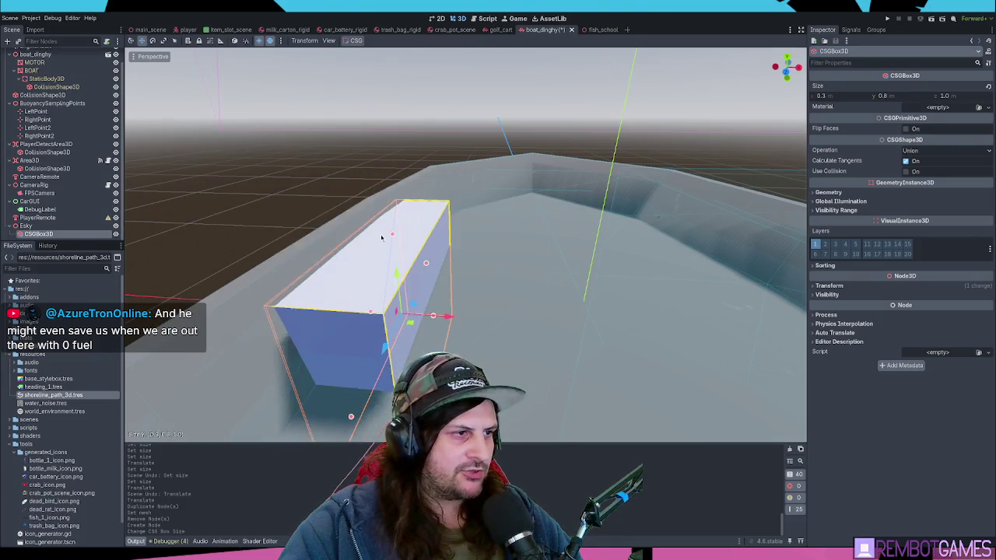
type("5")
key("Tab")
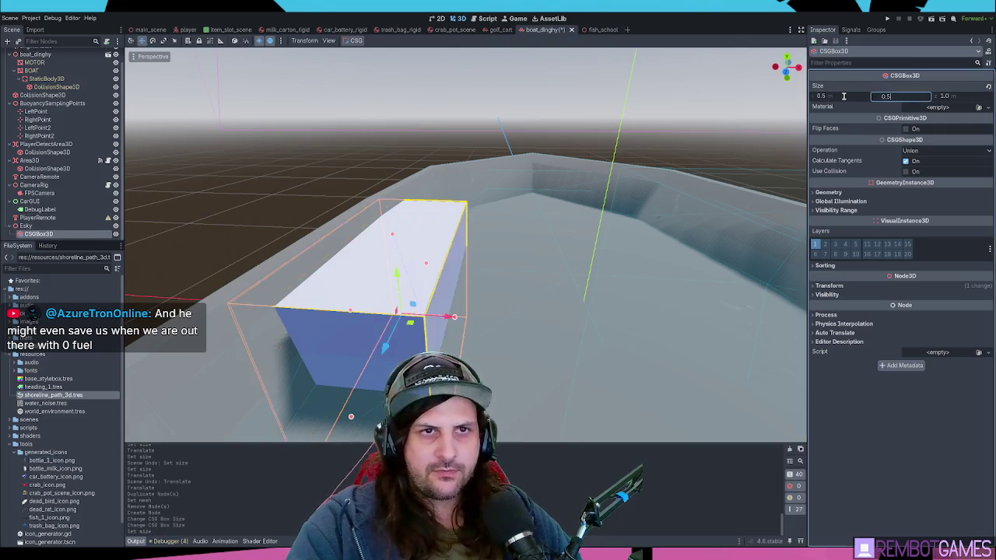
type("0.5")
key("Tab")
type("0.5")
key("Return")
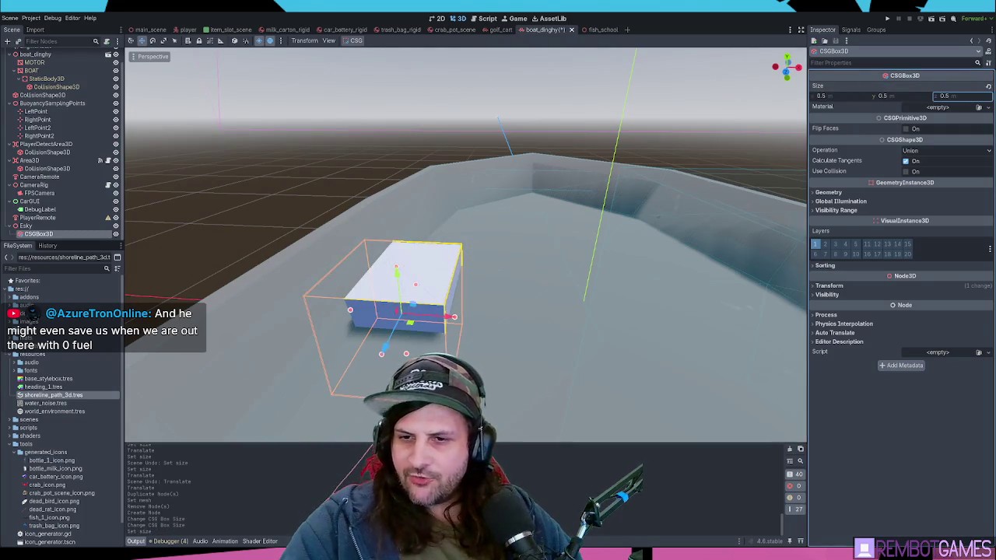
Step: Try raising the box 0.5 along Y, undo the move, and reselect the CSGBox3D
left_click_drag(421, 257, 409, 296)
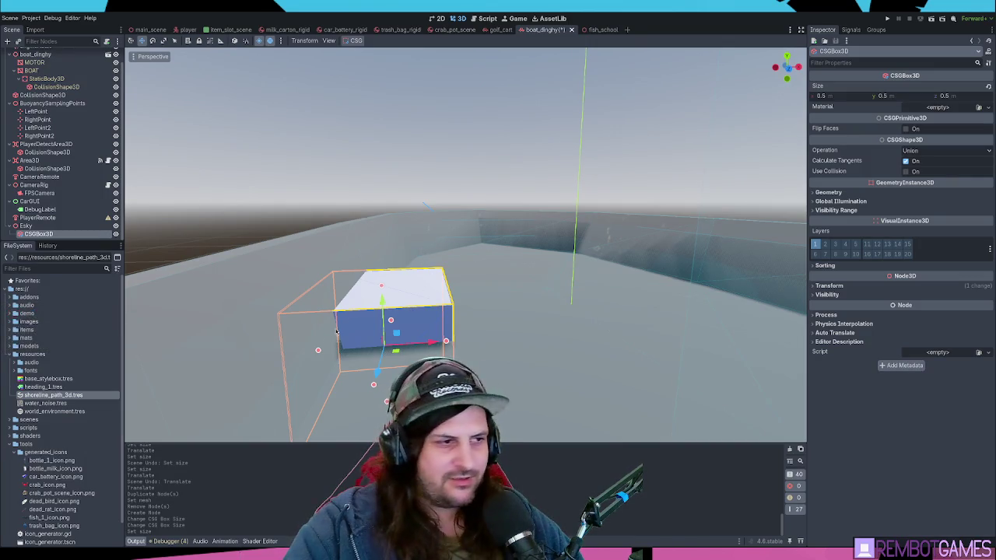
left_click_drag(380, 302, 380, 220)
mouse_move(380, 220)
left_mouse_down()
mouse_move(404, 237)
mouse_move(447, 201)
left_mouse_up()
key("ctrl+z")
left_click(26, 226)
left_click_drag(203, 266, 115, 236)
left_click(39, 233)
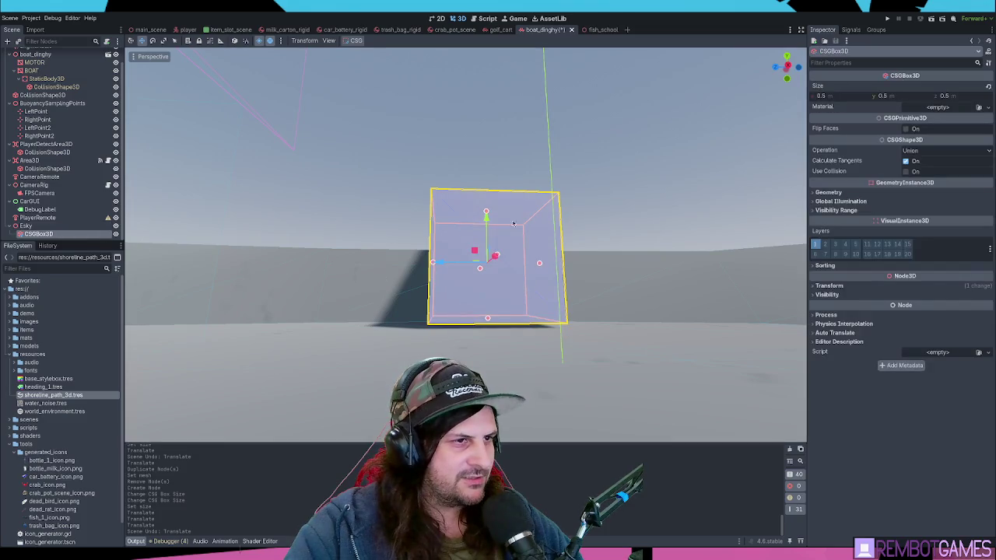
left_click_drag(488, 235, 579, 256)
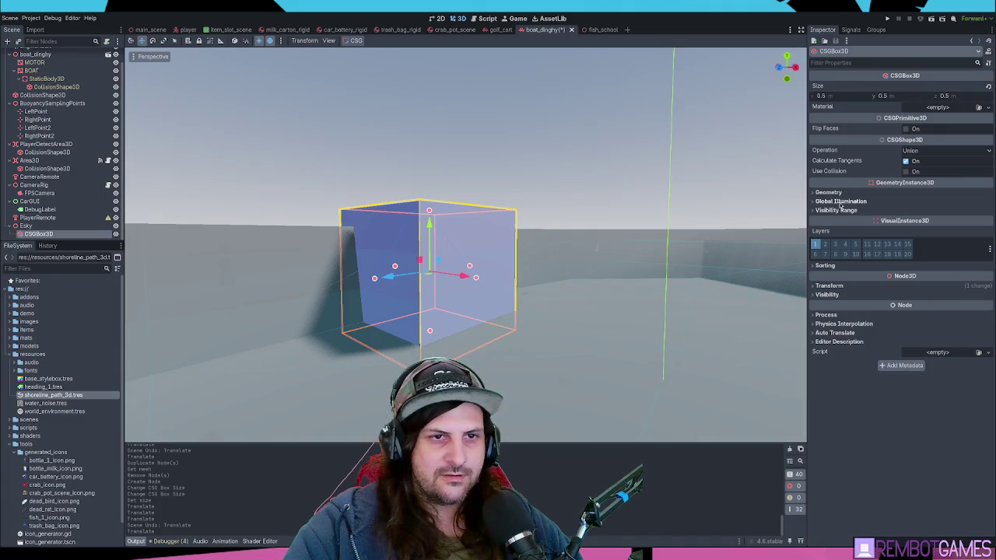
Step: Set the box's Position Y to 0.25 and lower its top to shorten it
left_click(830, 286)
left_click(920, 306)
type("0.25")
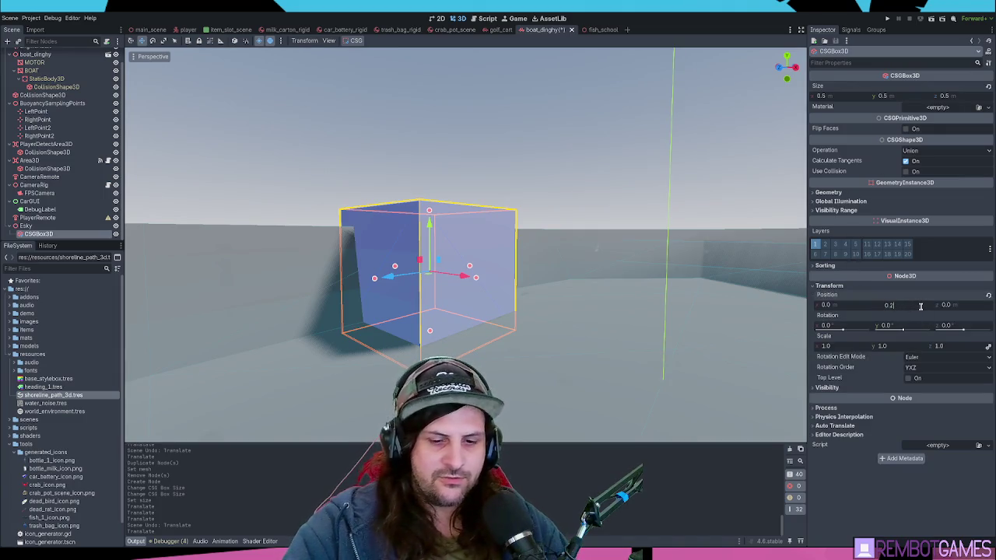
key("Return")
left_click_drag(483, 264, 525, 330)
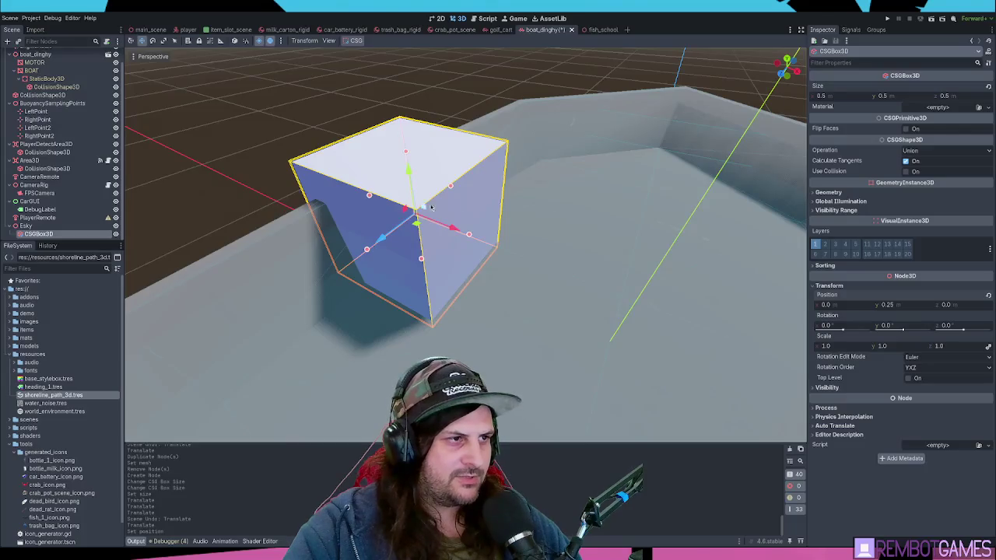
mouse_move(400, 200)
left_mouse_down()
mouse_move(302, 267)
mouse_move(310, 244)
mouse_move(357, 259)
mouse_move(579, 262)
mouse_move(515, 206)
left_mouse_up()
left_click_drag(463, 182, 467, 229)
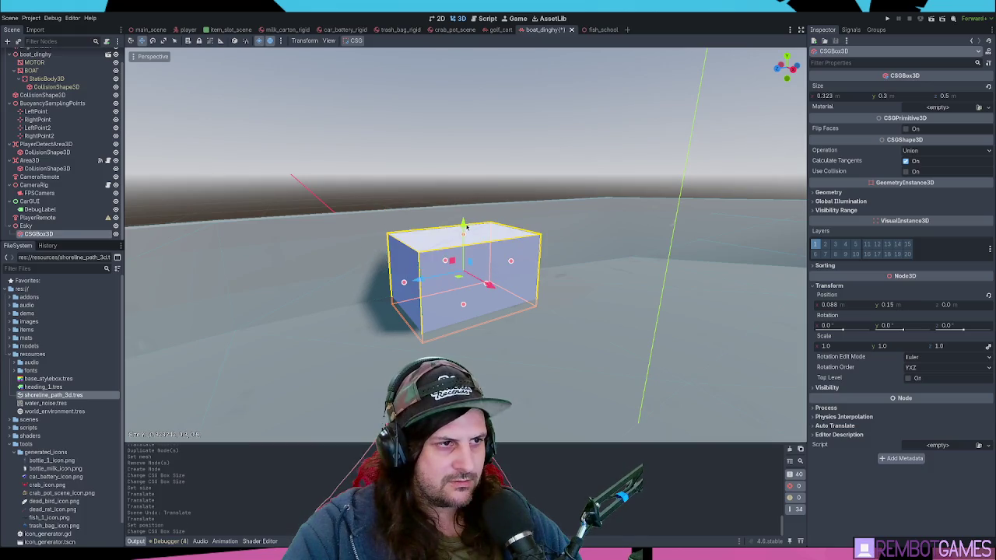
left_click(467, 227)
left_click(467, 228)
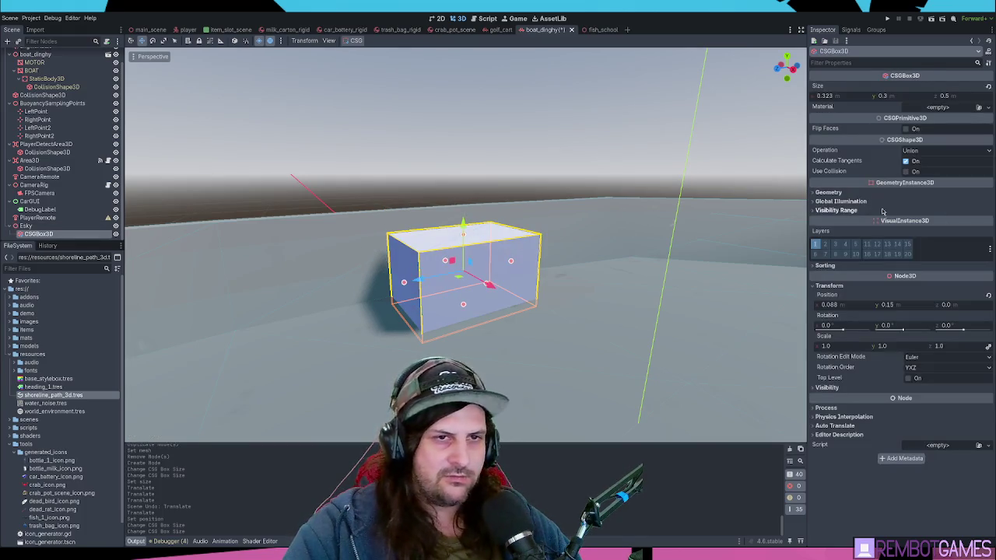
Step: Give the box a deep blue StandardMaterial3D override and duplicate it as a lid on top
left_click(829, 192)
left_click(934, 208)
left_click(937, 208)
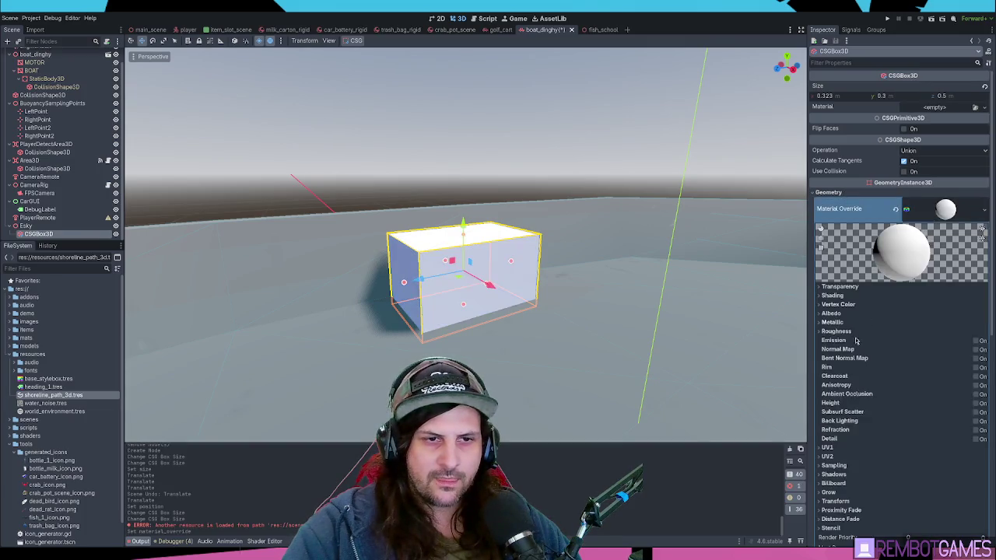
left_click(832, 313)
left_click_drag(925, 470, 901, 471)
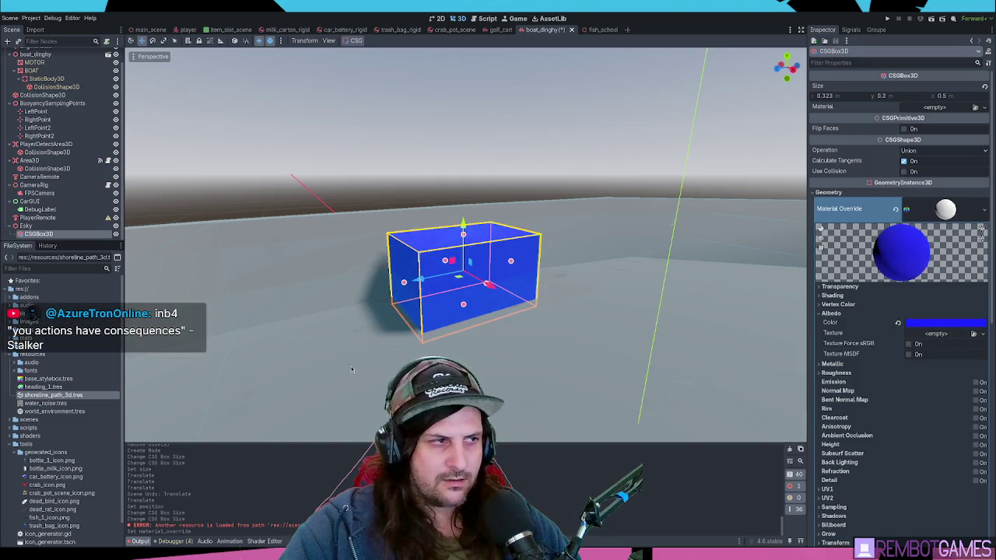
key("ctrl+d")
mouse_move(462, 224)
left_mouse_down()
mouse_move(462, 121)
mouse_move(467, 234)
left_mouse_up()
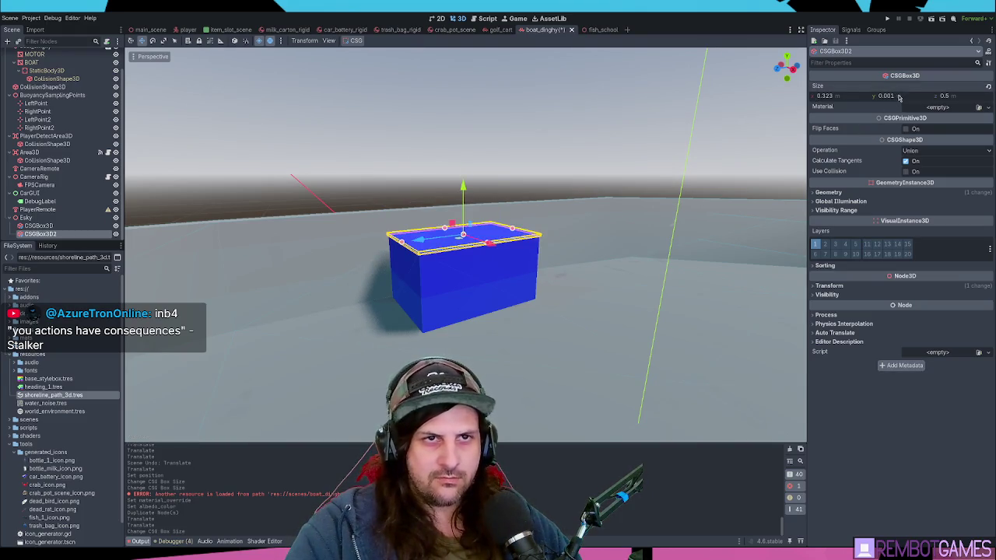
Step: Set the lid slab's thickness to 0.05 m
type("0.05")
key("Return")
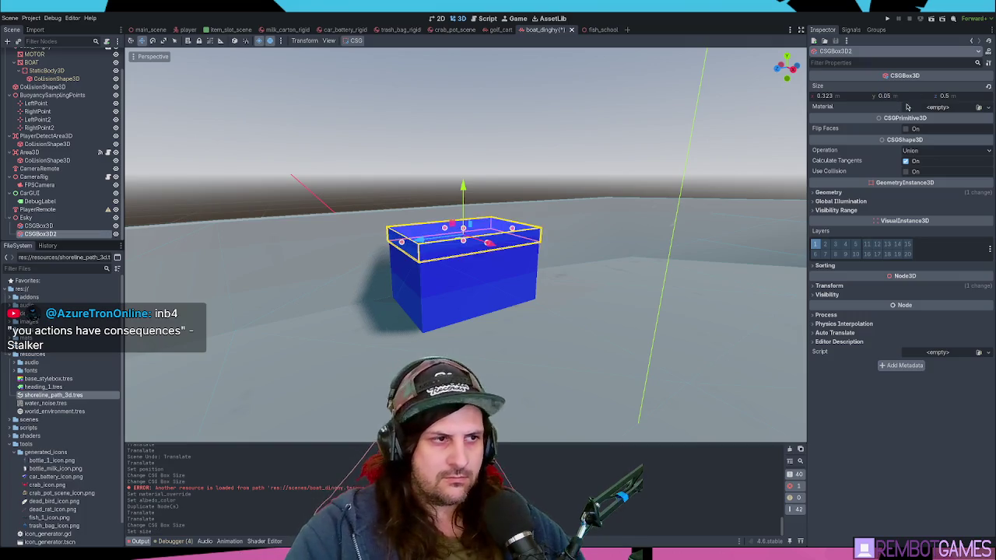
left_click_drag(463, 229, 464, 216)
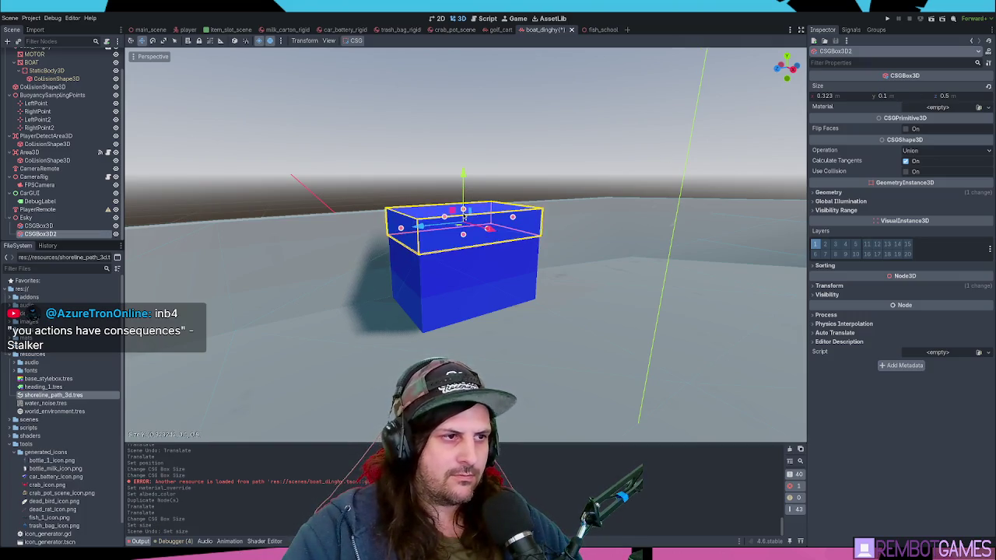
scroll(464, 220, "up", 3)
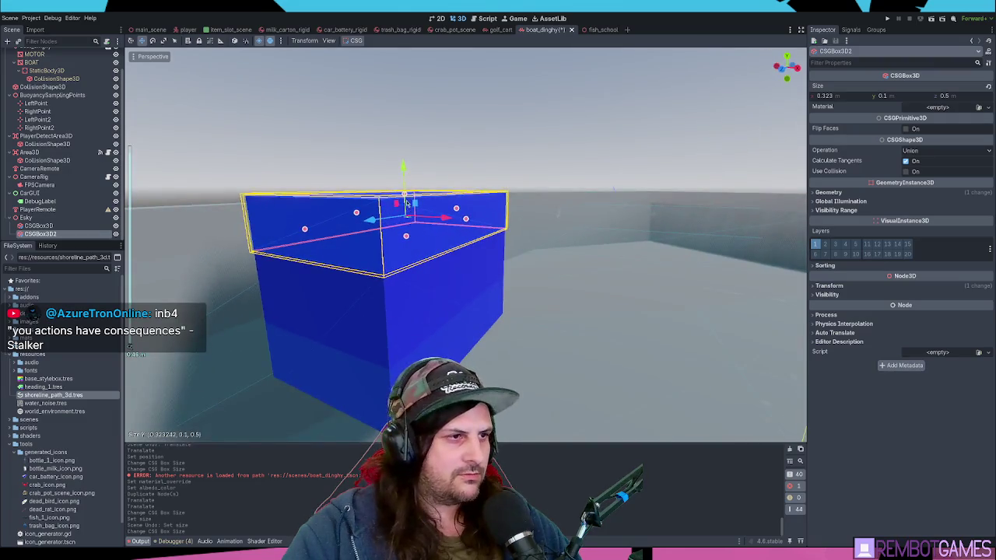
left_click_drag(405, 205, 405, 218)
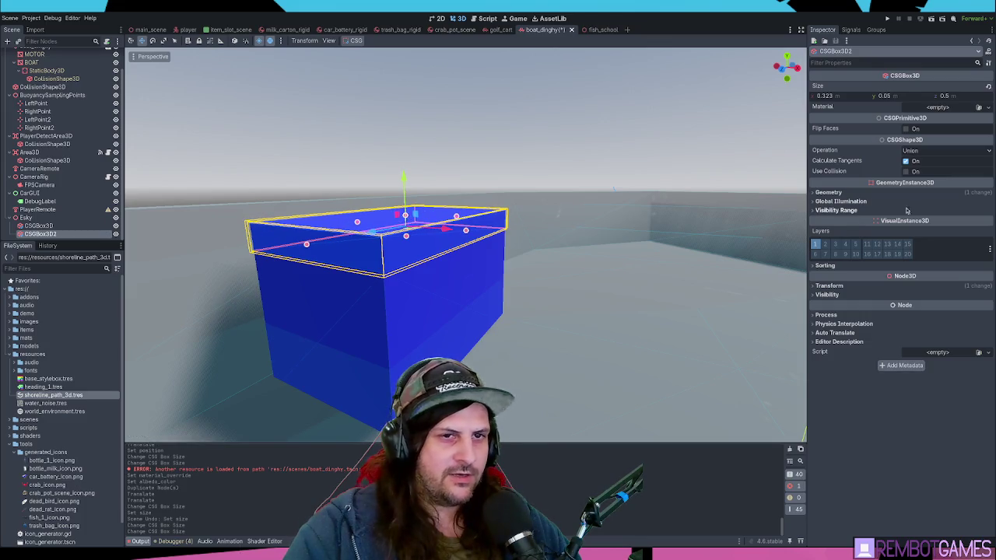
Step: Clear the lid's Material Override so it shows plain grey, then select Esky
left_click(829, 193)
left_click(955, 202)
right_click(956, 204)
left_click(969, 233)
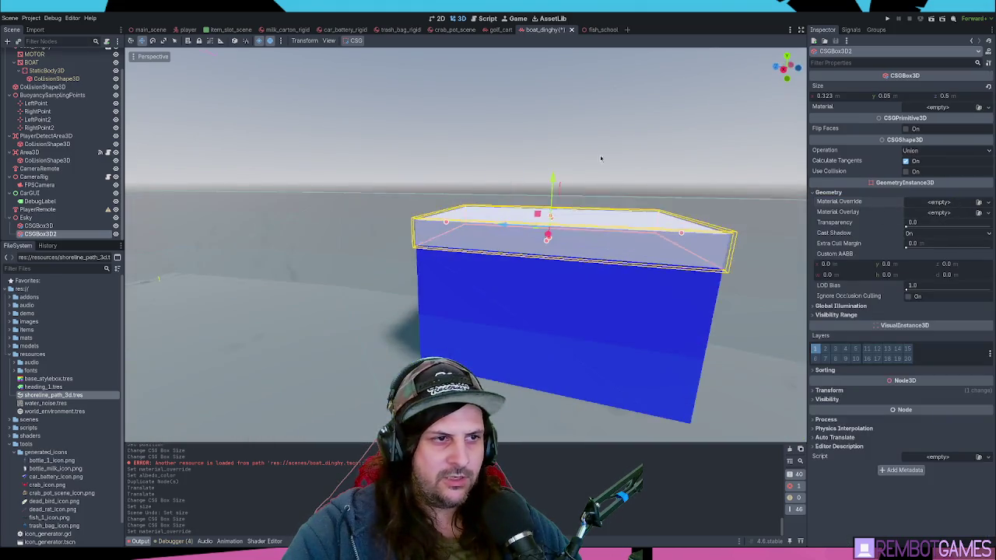
left_click(635, 190)
scroll(634, 190, "down", 5)
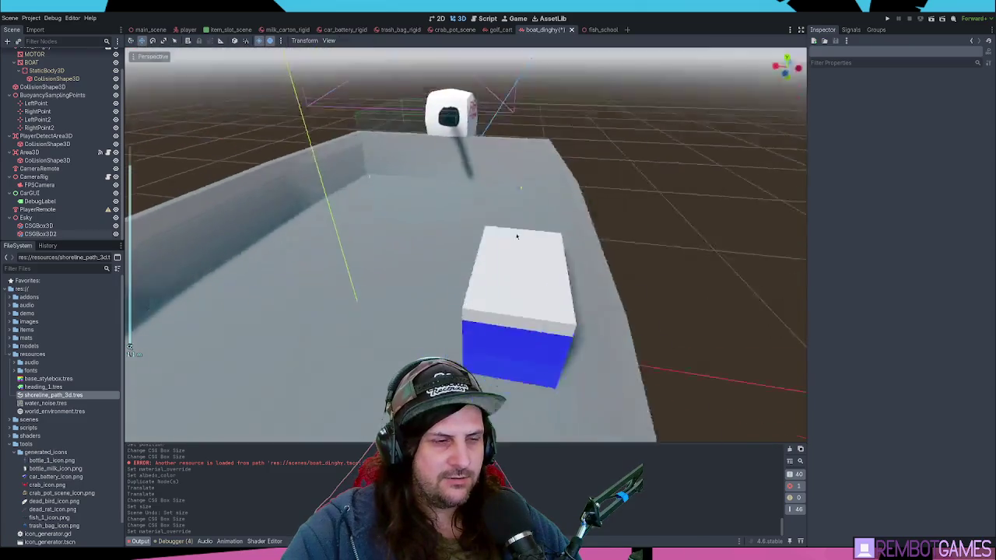
left_click(26, 217)
Step: Save the dinghy scene with Ctrl+S and run the game with F5
key("ctrl+s")
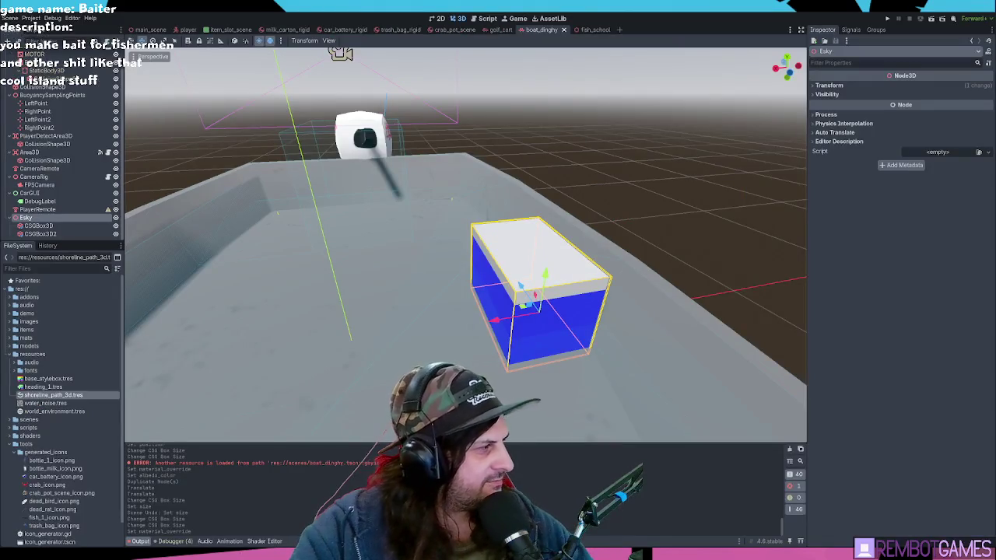
scroll(484, 226, "down", 5)
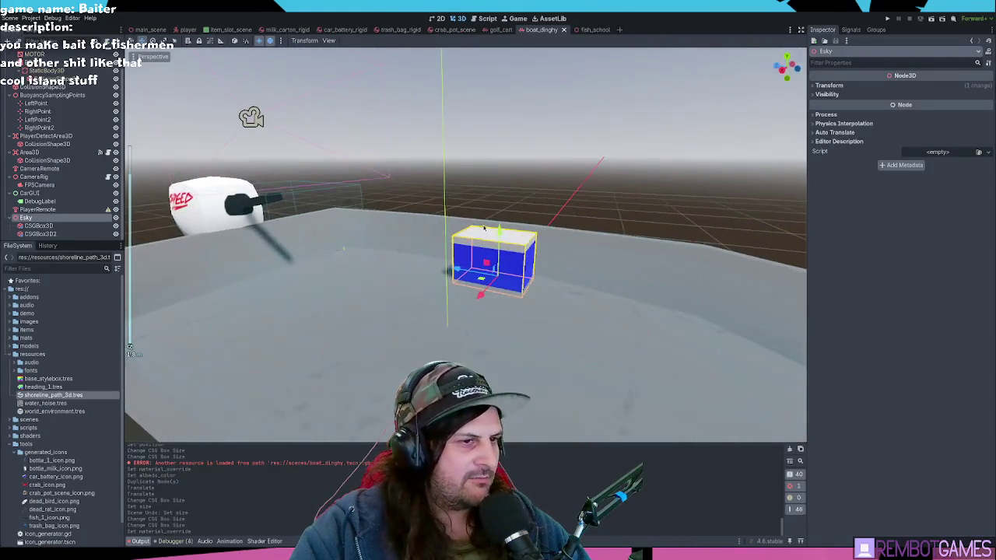
scroll(484, 227, "down", 3)
left_click(484, 227)
mouse_move(484, 226)
left_mouse_down()
mouse_move(507, 203)
mouse_move(545, 204)
left_mouse_up()
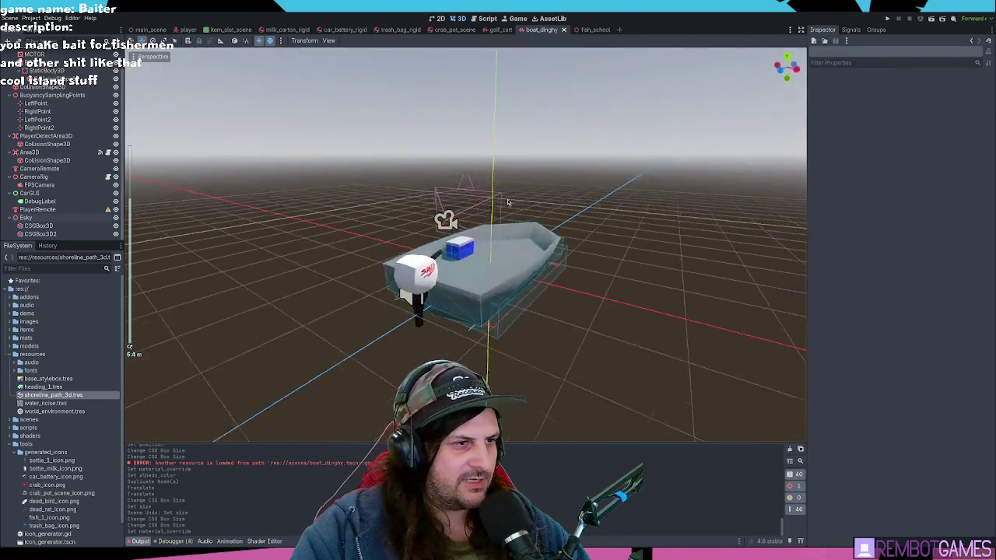
key("F5")
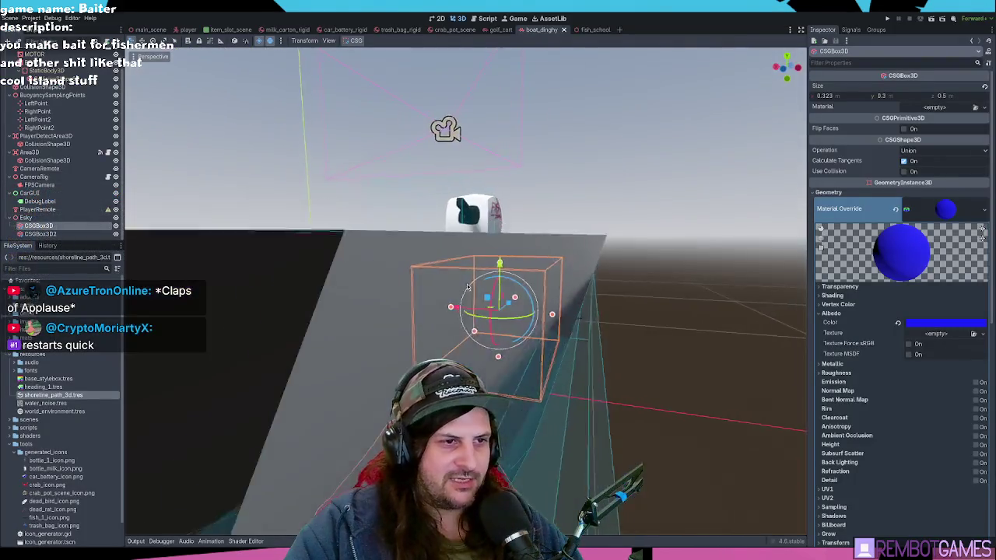
Step: Set the blue material's Stencil Mode to Custom, run the game again, then stop it
mouse_move(468, 288)
left_mouse_down()
mouse_move(593, 257)
mouse_move(552, 173)
left_mouse_up()
scroll(895, 311, "down", 5)
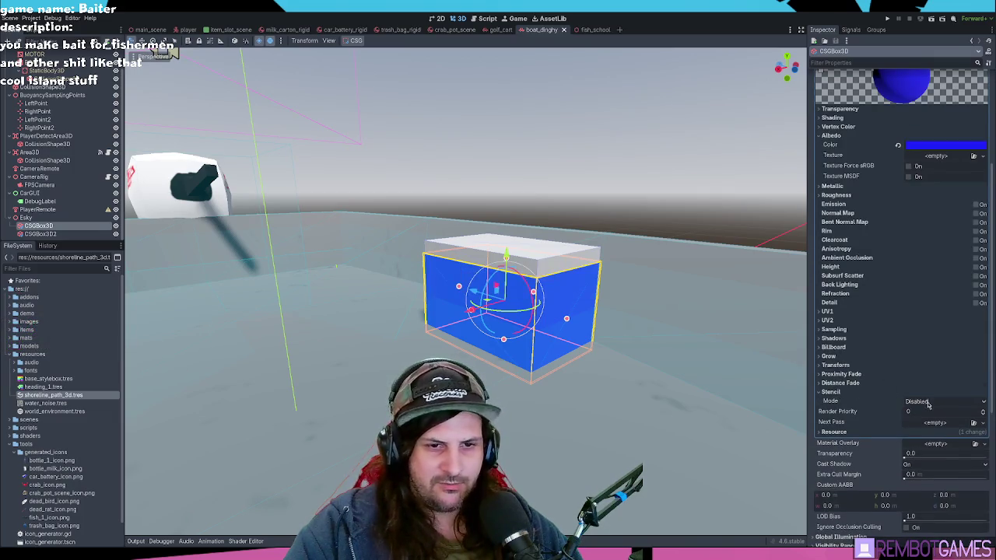
left_click(923, 439)
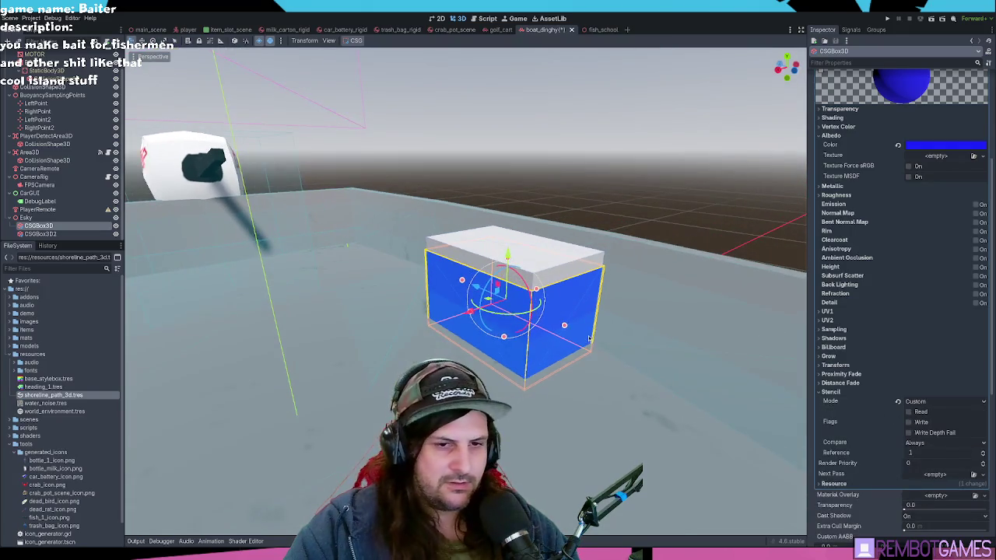
key("F5")
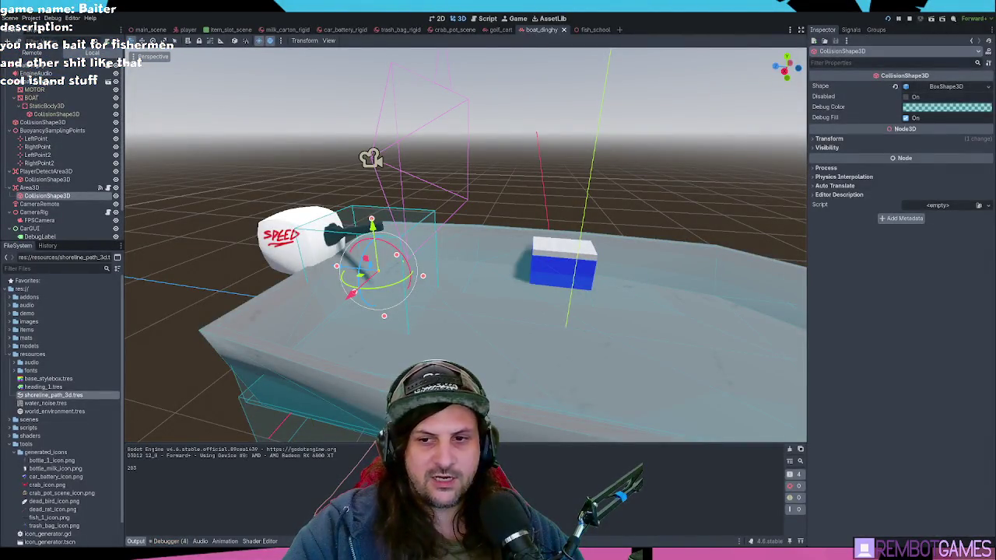
key("F8")
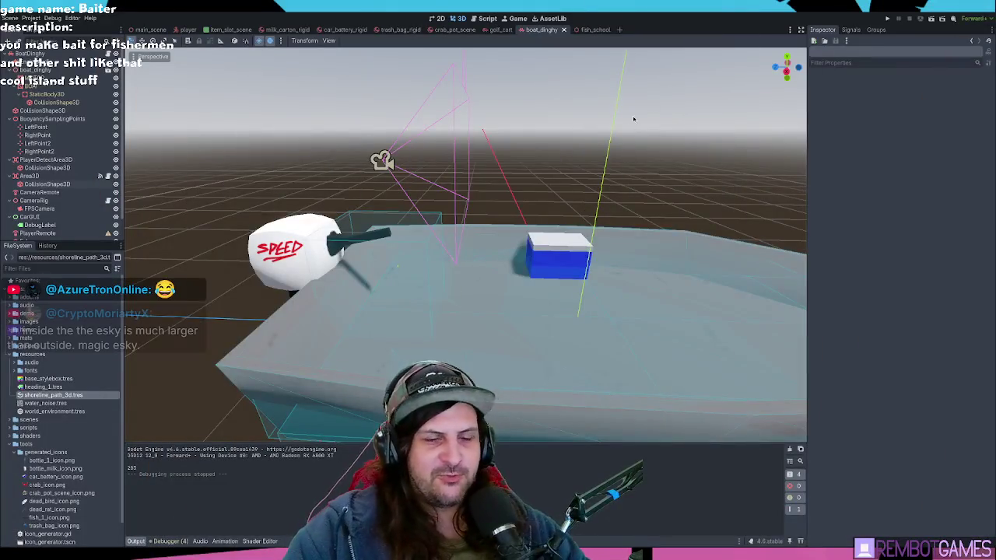
Step: Orbit the view around the boat to inspect the blue lidded cooler
left_click_drag(617, 143, 557, 200)
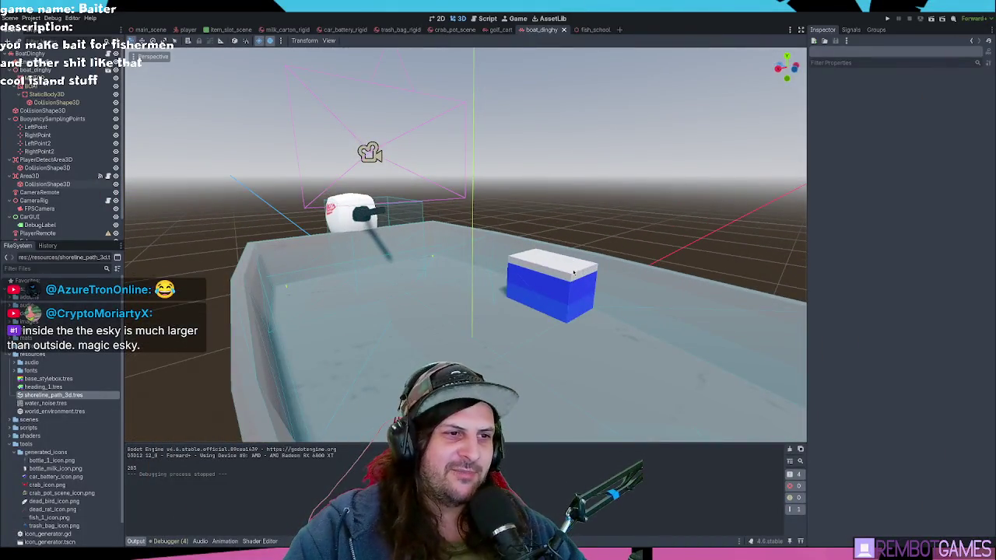
Step: Inspect the cooler lid and collapse the addons and controller_icons folders in FileSystem
left_click(574, 271)
left_click_drag(574, 272, 595, 251)
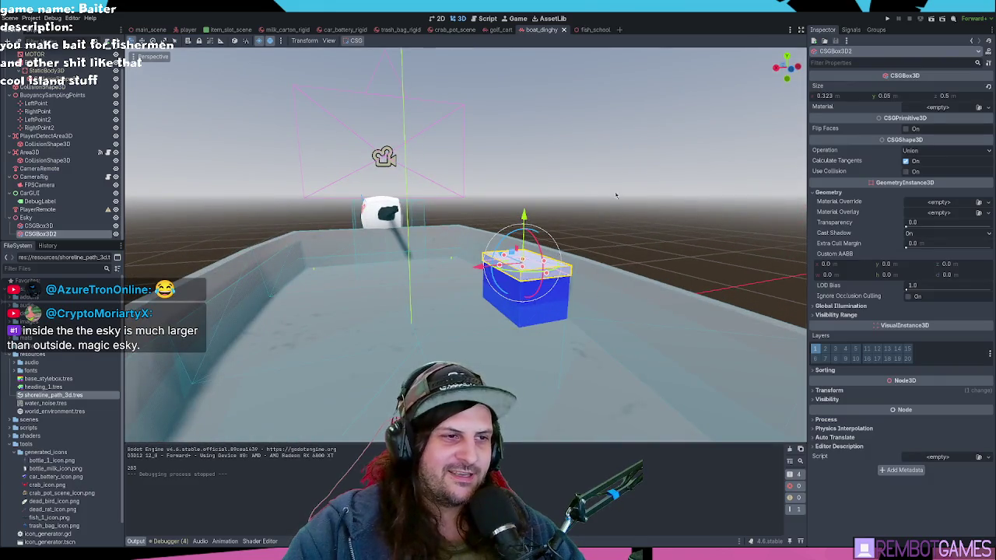
left_click(634, 176)
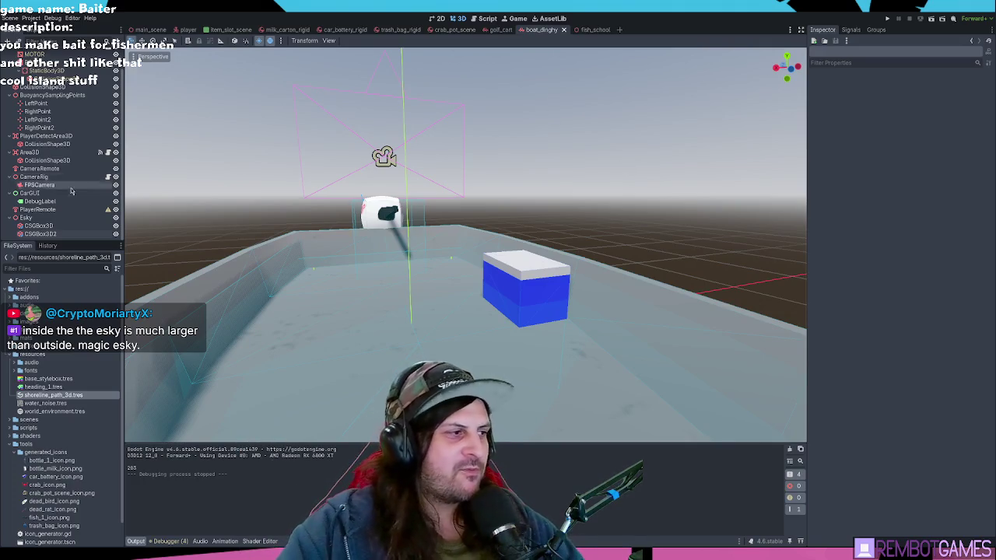
left_click(13, 298)
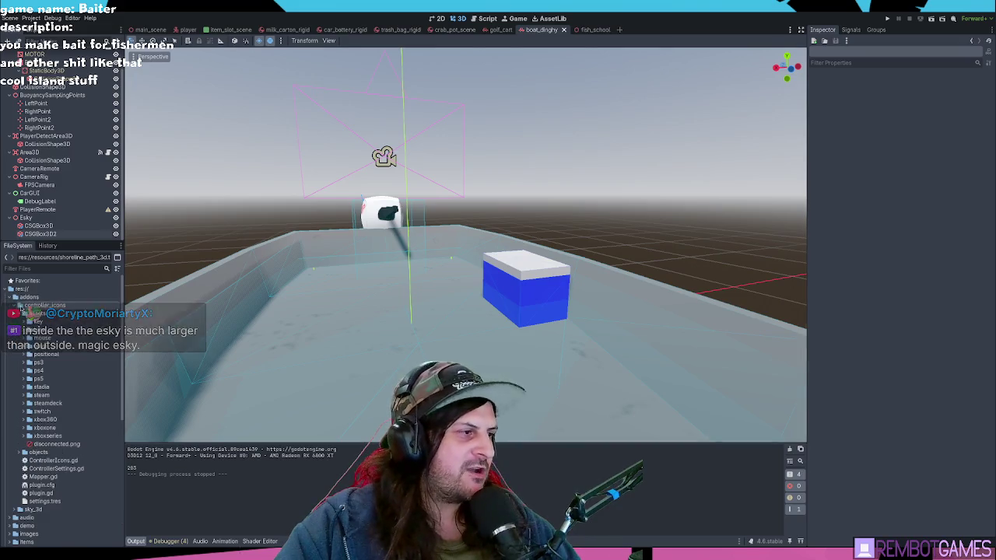
left_click(20, 305)
left_click(10, 298)
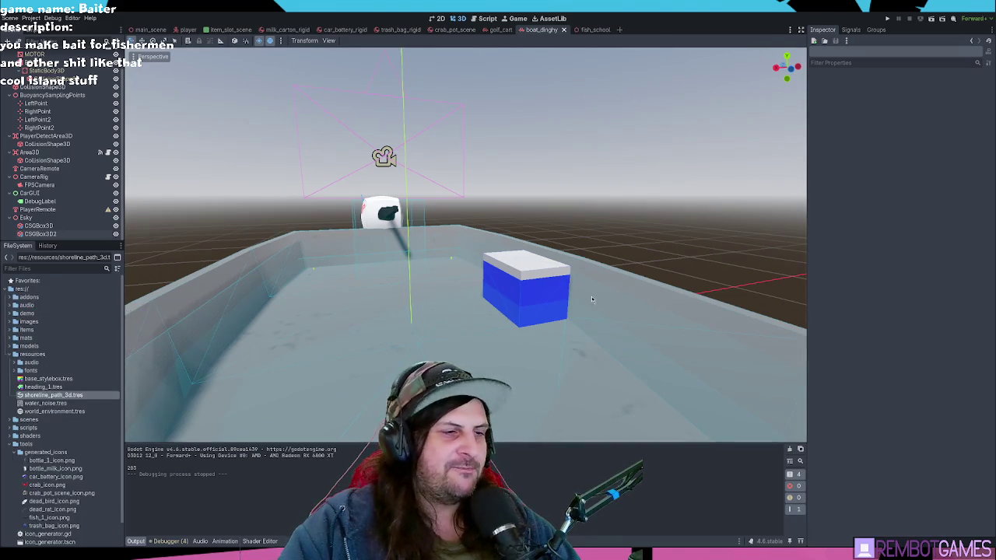
Step: Lengthen the cooler's blue box body, comparing with undo and redo before keeping it
left_click(551, 282)
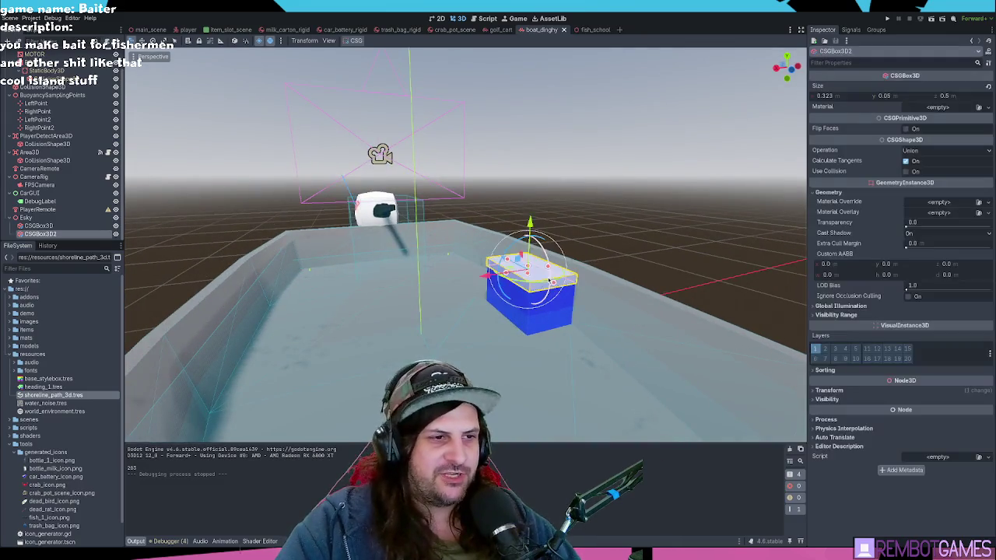
left_click_drag(552, 282, 538, 284)
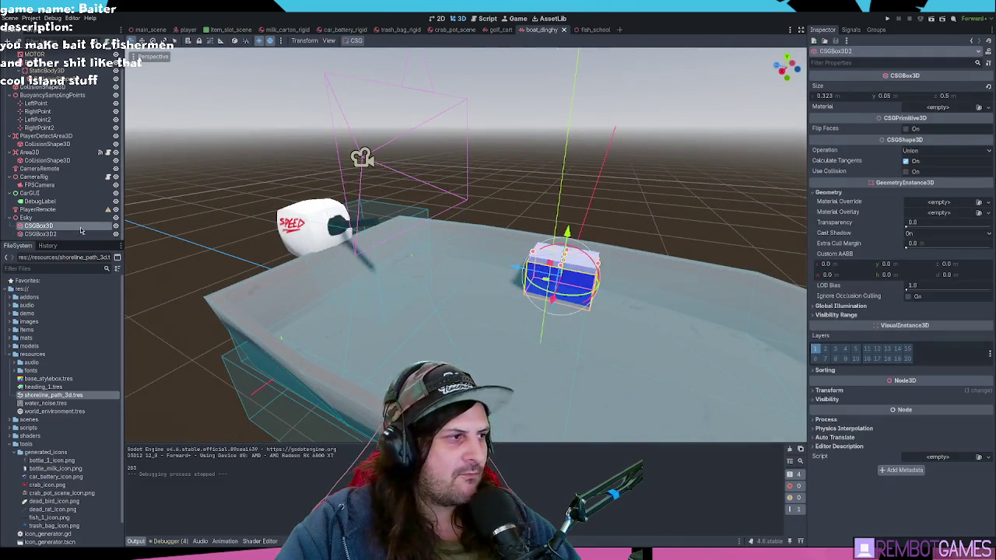
left_click(576, 269)
key("f")
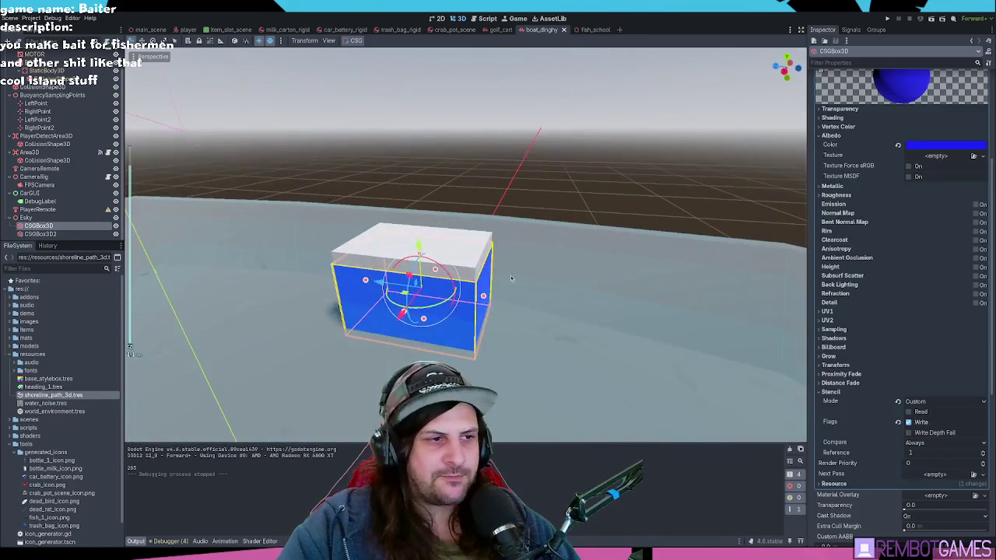
left_click_drag(541, 313, 783, 324)
key("ctrl+z")
left_click_drag(485, 298, 587, 309)
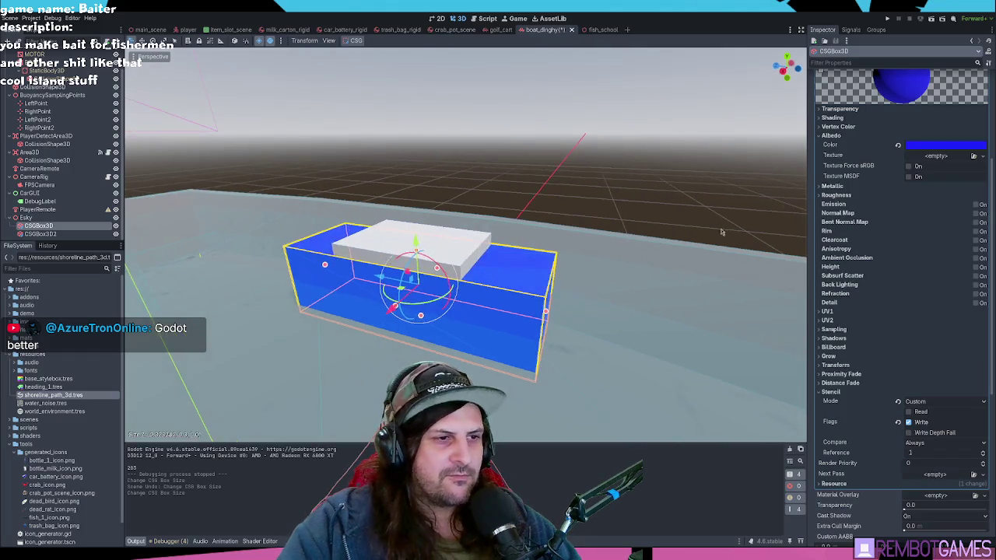
scroll(897, 169, "up", 5)
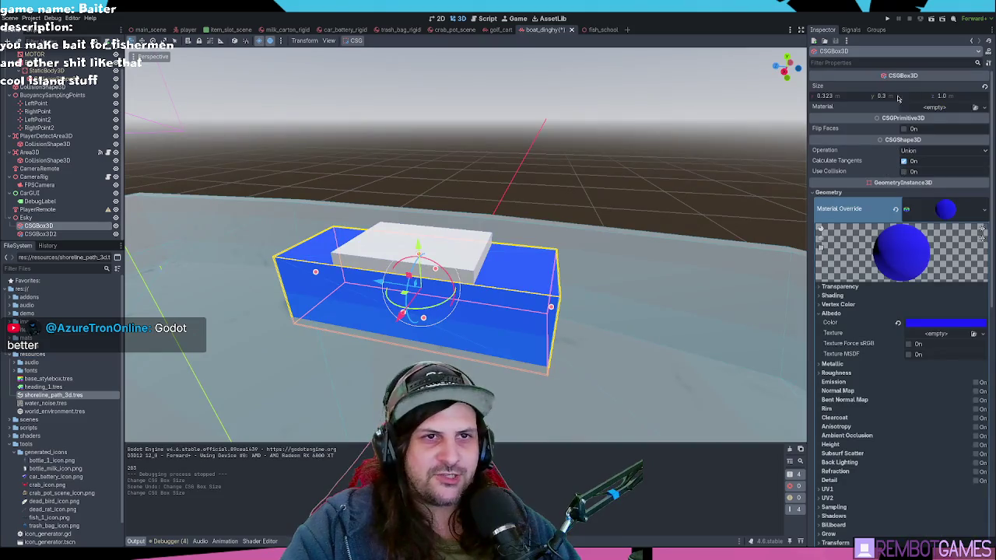
key("ctrl+z")
key("ctrl+shift+z")
key("ctrl+z")
key("ctrl+shift+z")
Step: Set the cooler lid's length to 1 and view the cooler from a low side angle
left_click(944, 95)
type("1")
key("Return")
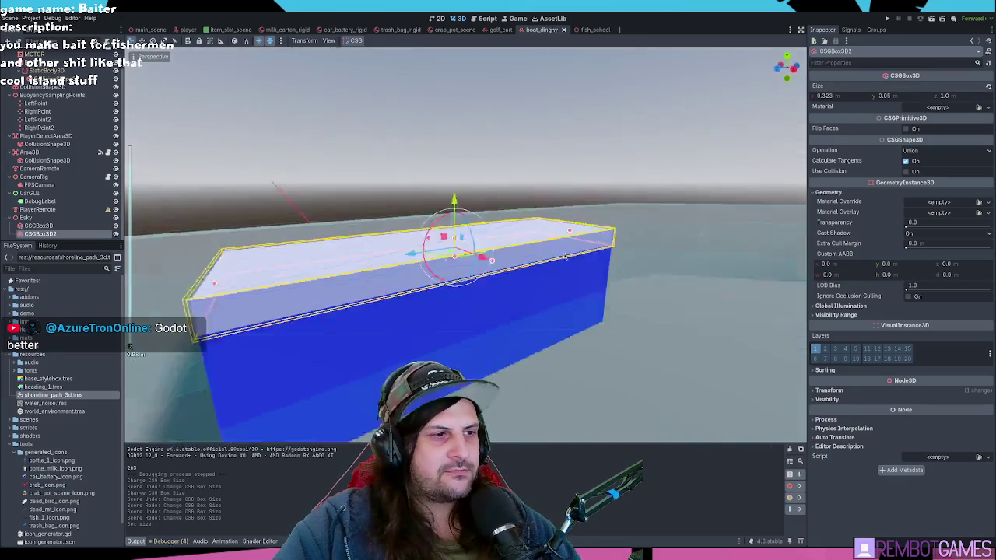
scroll(519, 146, "down", 3)
left_click(607, 134)
left_click_drag(608, 134, 416, 116)
scroll(416, 117, "up", 10)
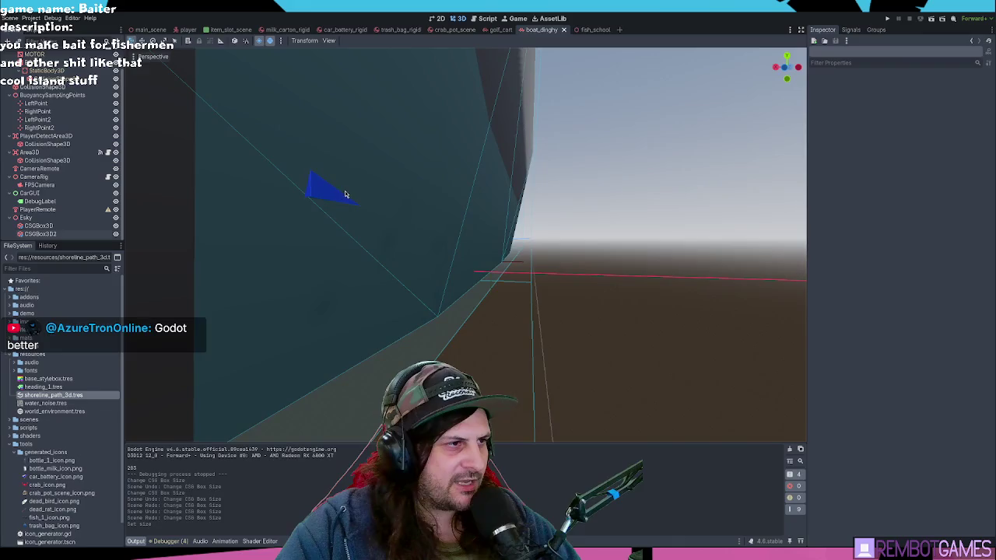
scroll(450, 148, "down", 5)
Step: Move the lid and body boxes together along X and save the boat scene
left_click(359, 264)
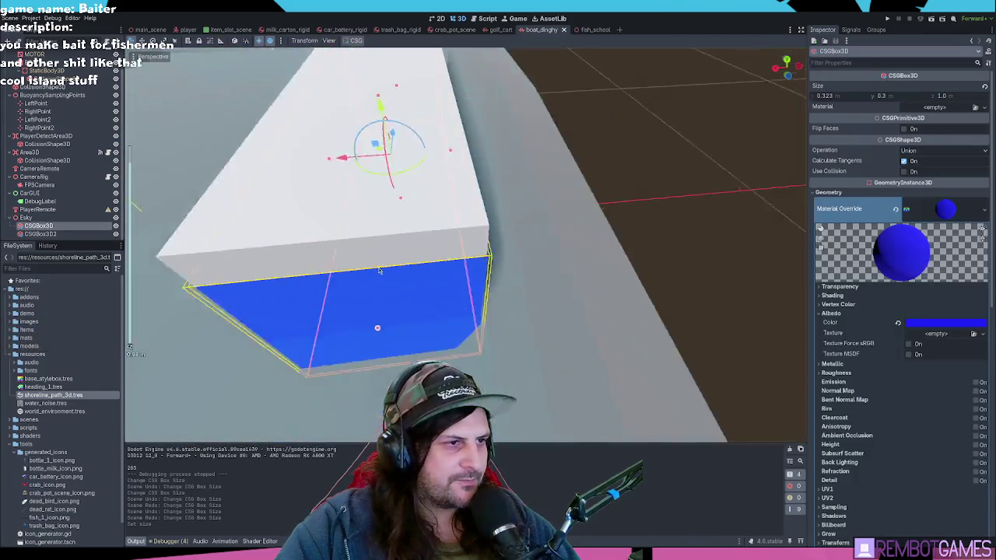
scroll(379, 270, "down", 3)
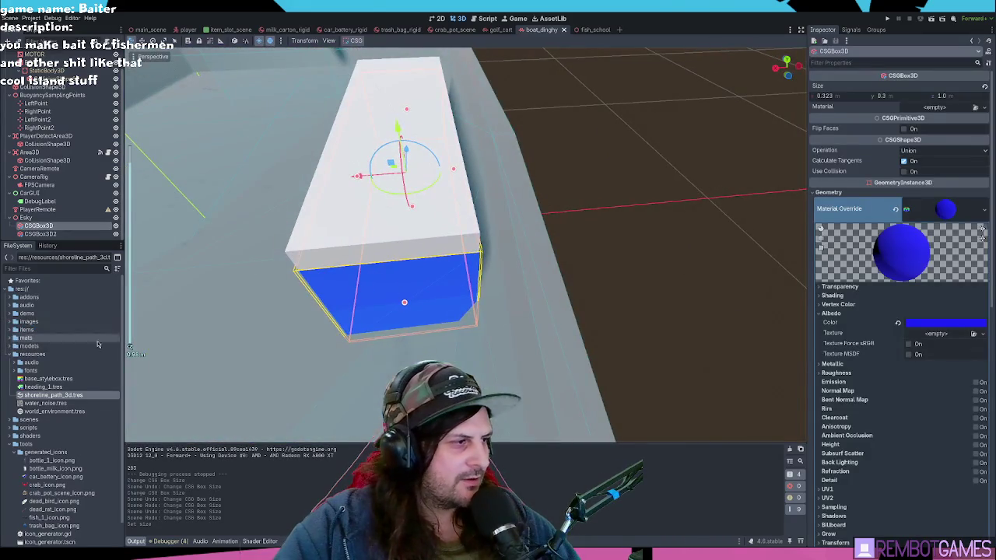
left_click(26, 218)
mouse_move(392, 212)
left_mouse_down()
mouse_move(319, 212)
mouse_move(390, 211)
left_mouse_up()
left_click(41, 234)
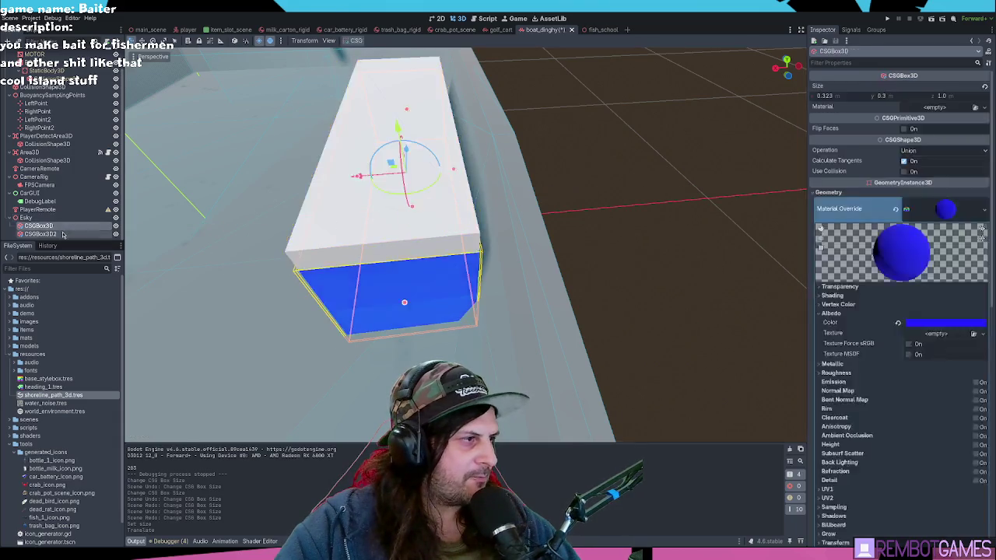
left_click(39, 225, "shift")
key("g")
key("x")
left_click(347, 155)
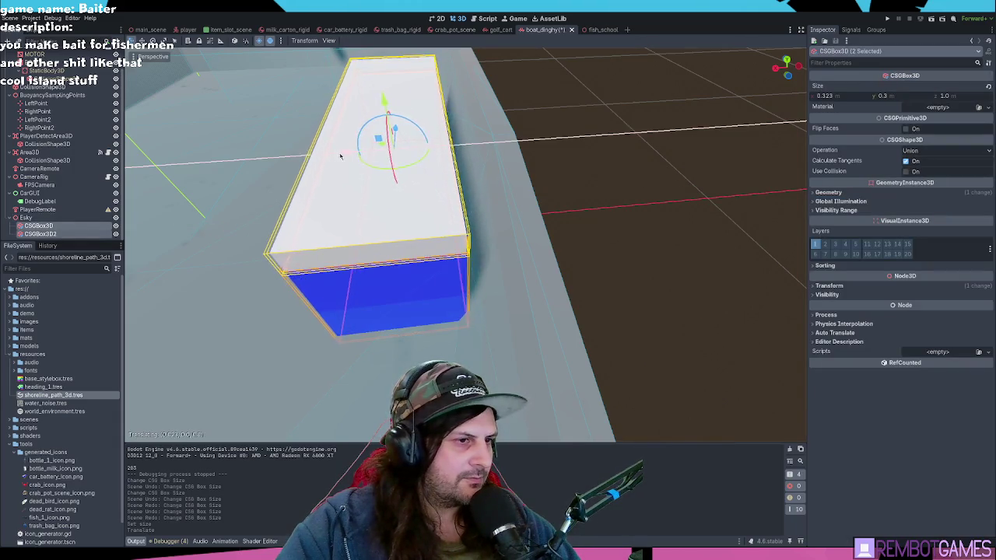
scroll(483, 228, "down", 5)
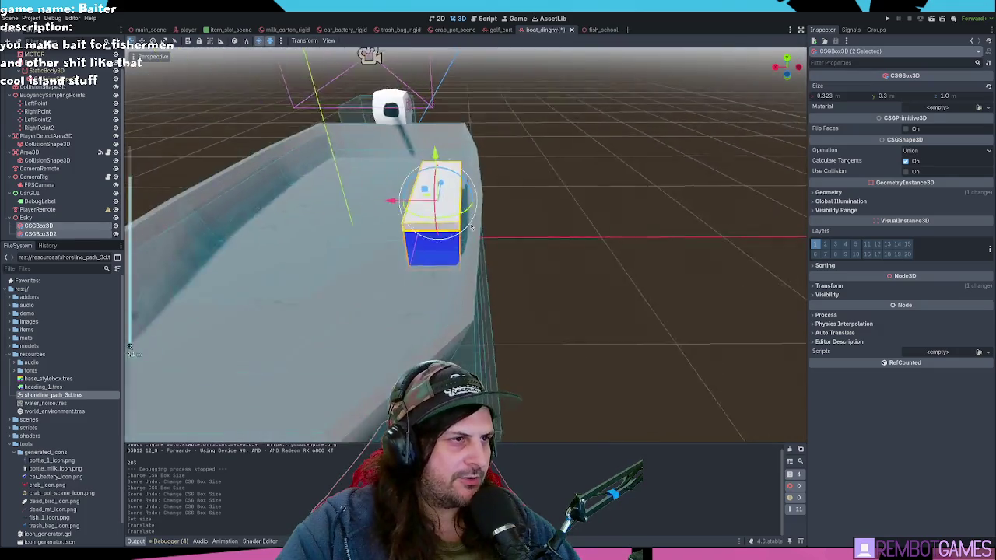
key("ctrl+s")
Step: Add an Area3D child under the Esky node
left_click(92, 218)
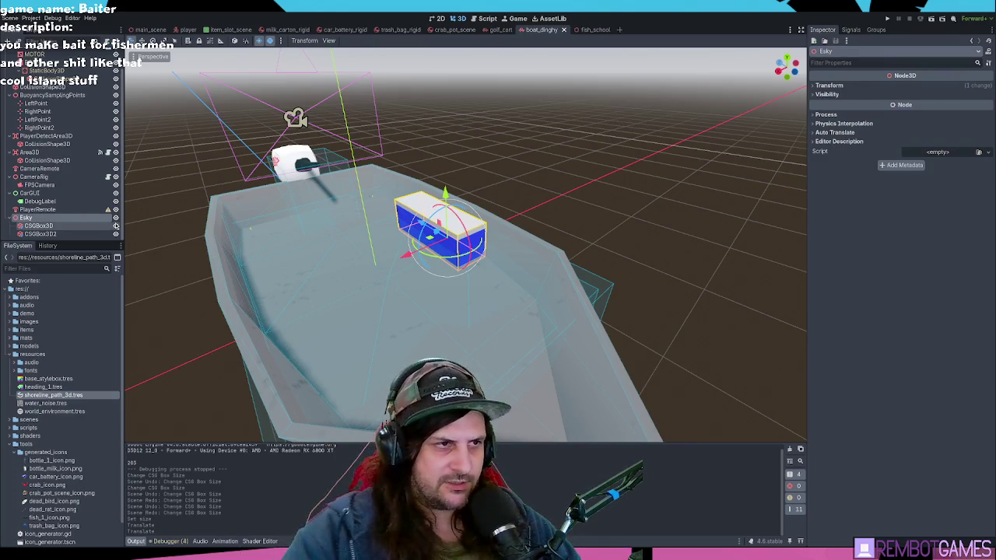
key("ctrl+a")
key("Return")
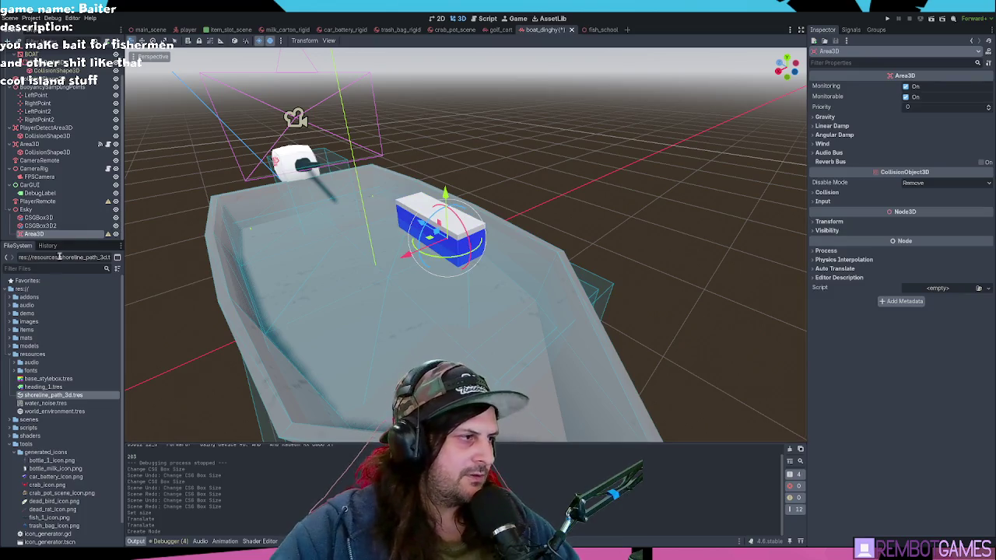
Step: Attach InteractArea.gd to the Area3D and add a CollisionShape3D with a BoxShape3D
type("intera")
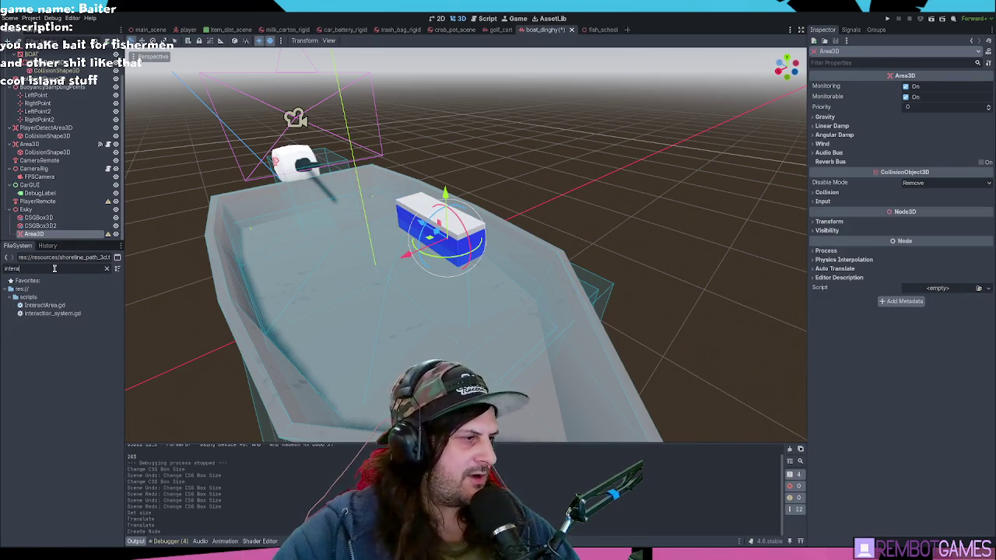
left_click_drag(43, 305, 69, 234)
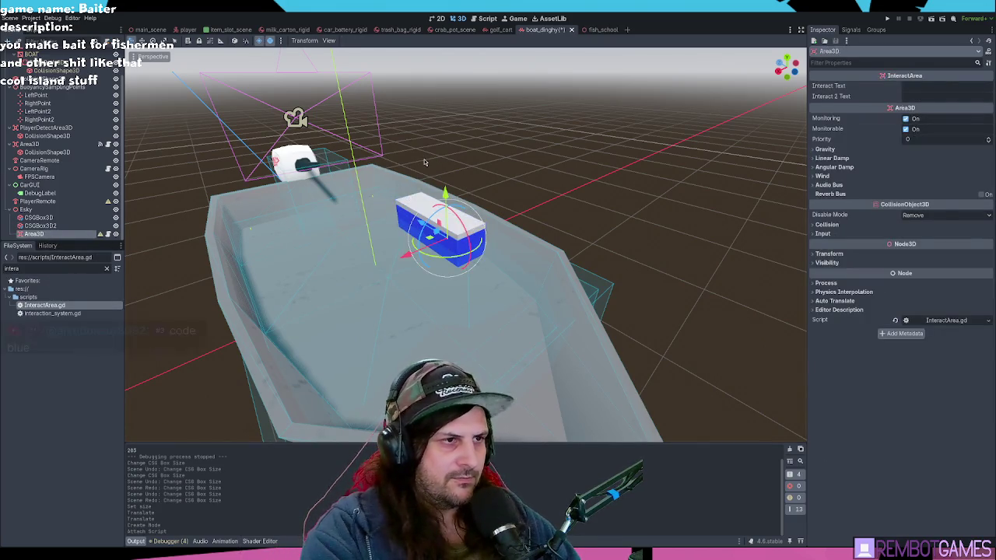
key("ctrl+a")
key("Return")
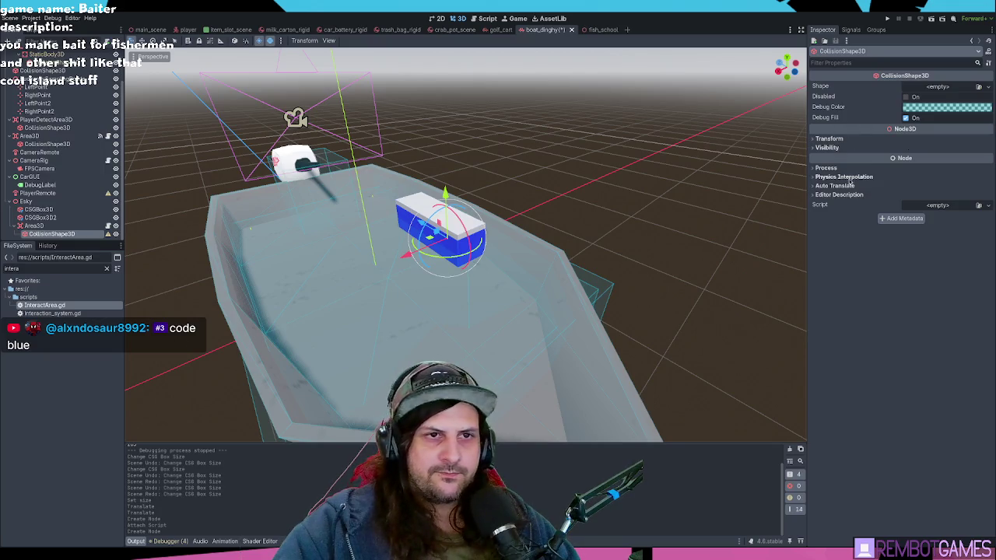
left_click(932, 117)
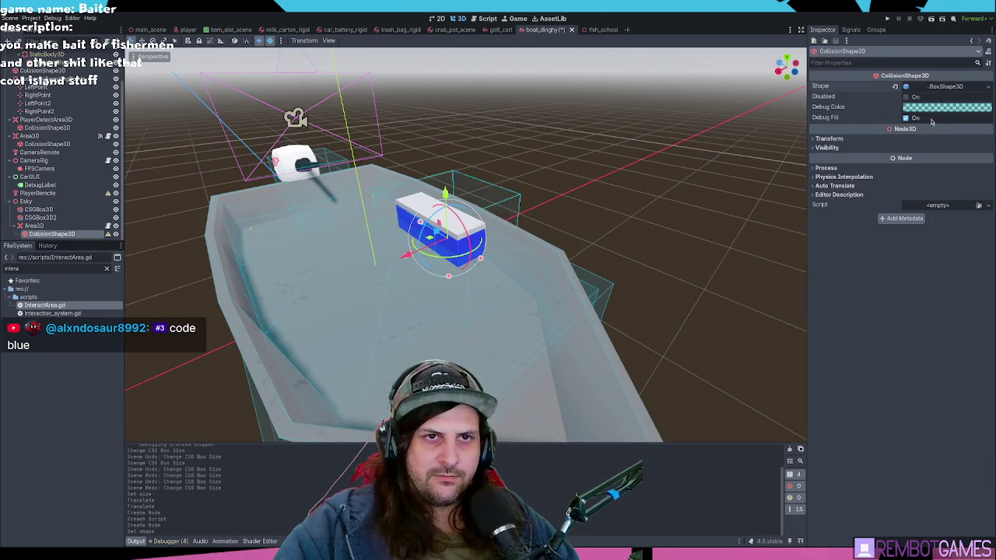
Step: Resize the collision box and shift it over the cooler
left_click_drag(486, 227, 467, 226)
scroll(460, 228, "up", 5)
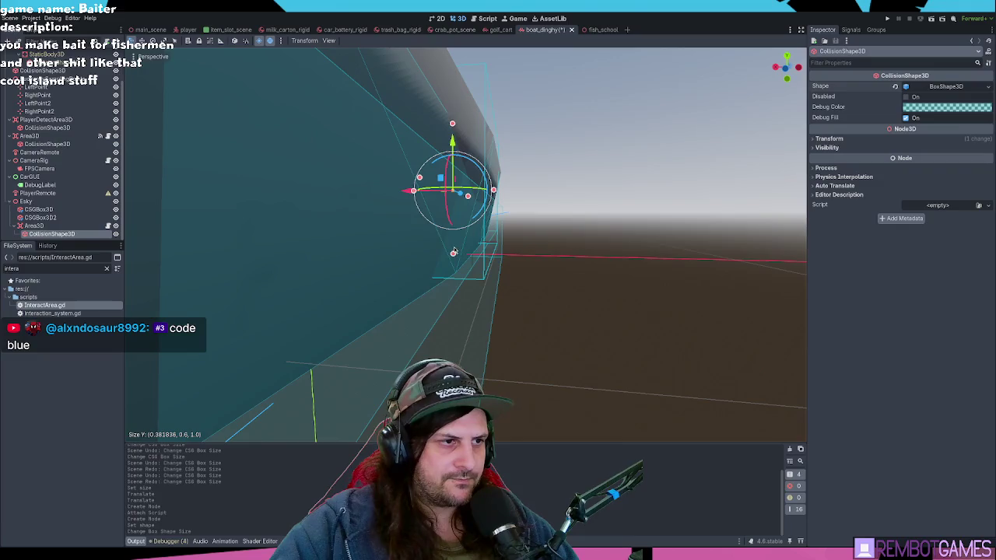
scroll(394, 176, "down", 5)
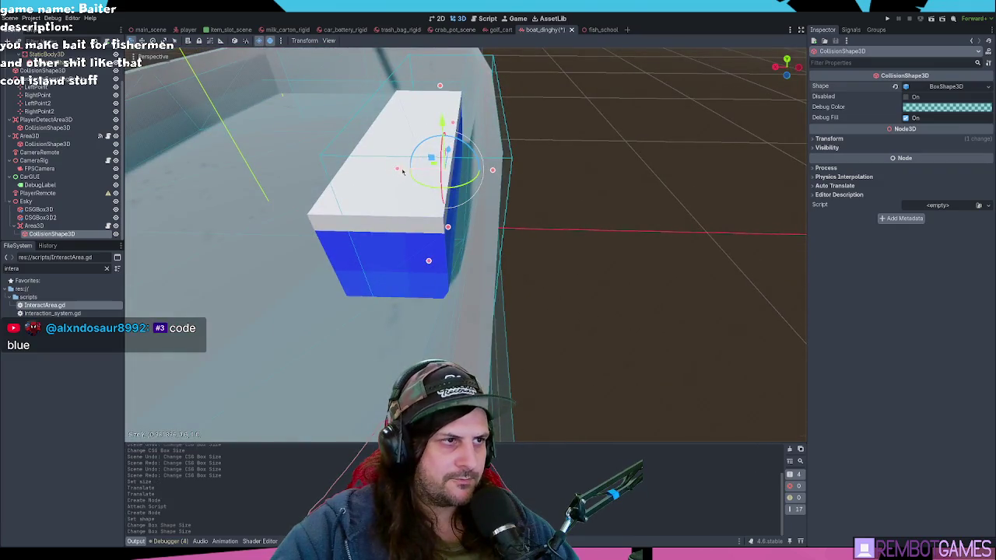
mouse_move(402, 171)
left_mouse_down()
mouse_move(363, 174)
mouse_move(400, 111)
mouse_move(383, 140)
mouse_move(331, 143)
mouse_move(462, 156)
left_mouse_up()
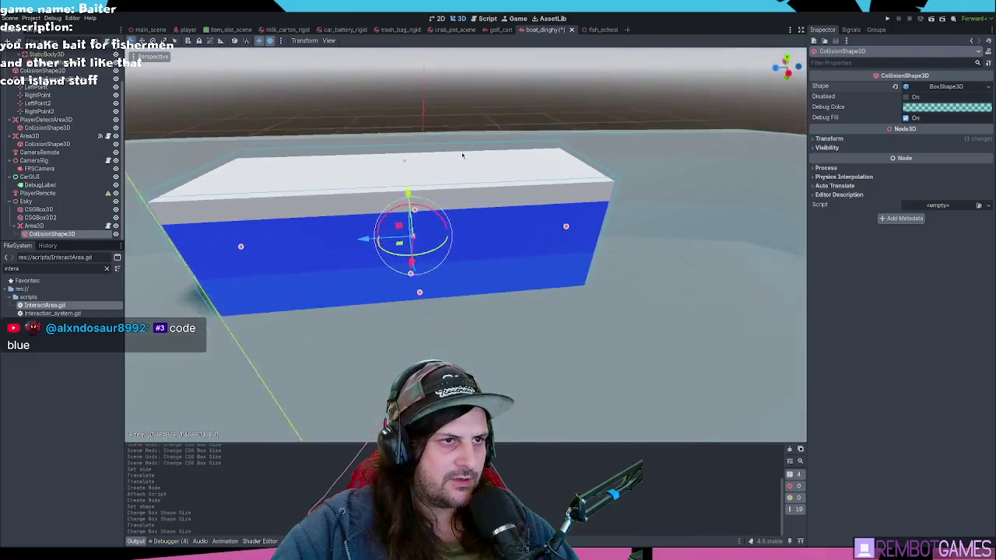
scroll(462, 155, "down", 3)
Step: Put the Area3D on collision layer 3 and turn off collision mask 1
left_click(33, 225)
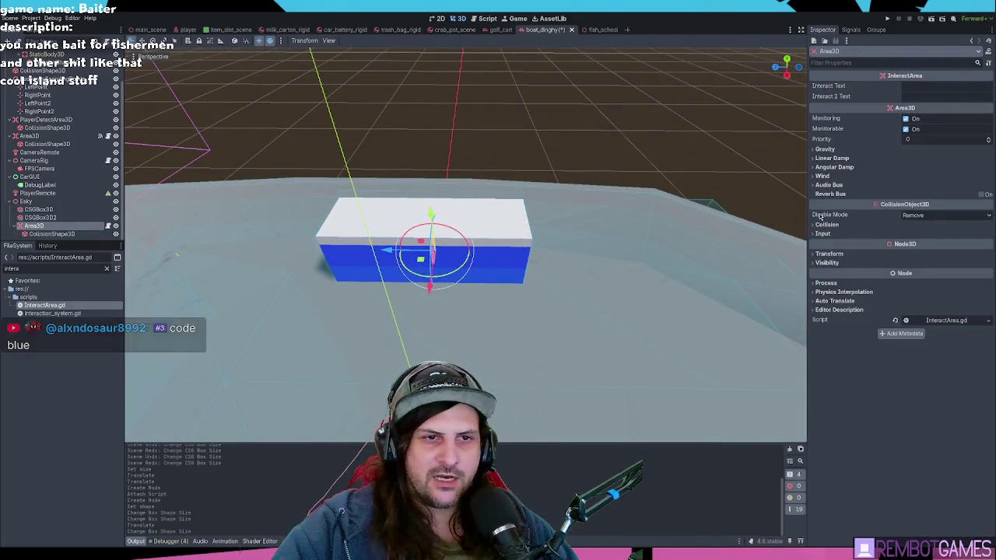
left_click(825, 224)
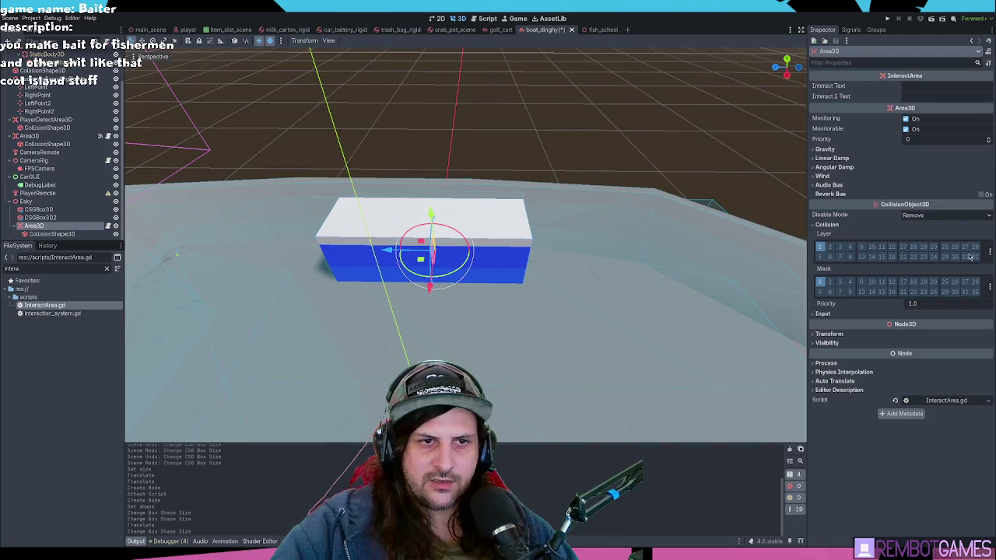
left_click(840, 247)
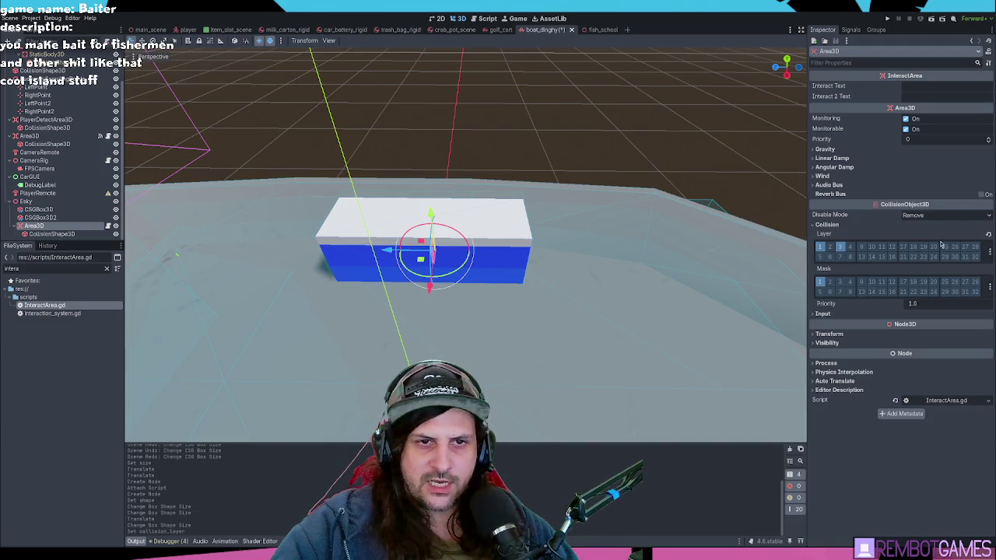
left_click(820, 281)
mouse_move(537, 234)
left_mouse_down()
mouse_move(567, 206)
mouse_move(586, 211)
left_mouse_up()
Step: Run the game and begin entering the area's Interact Text, starting with 'O'
key("F5")
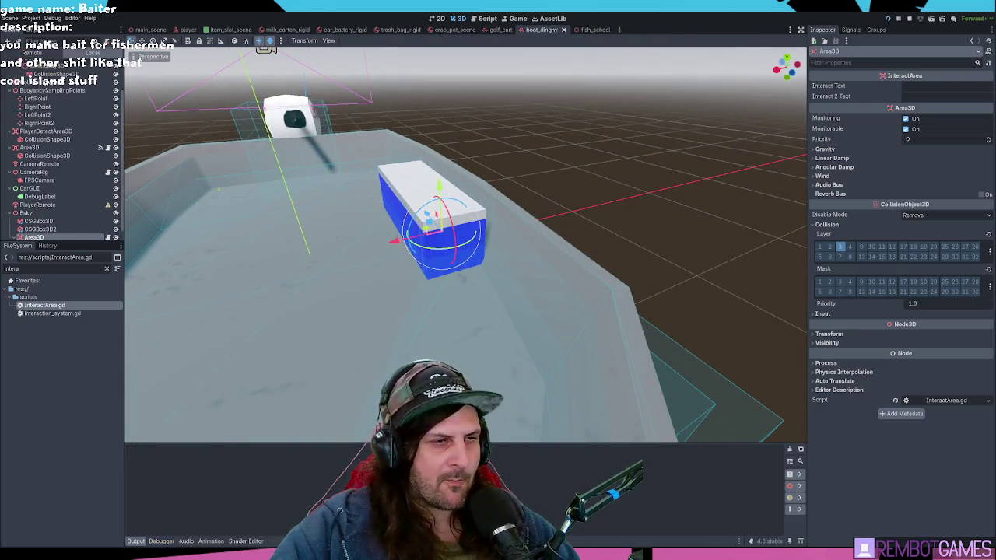
left_click(948, 85)
type("Open")
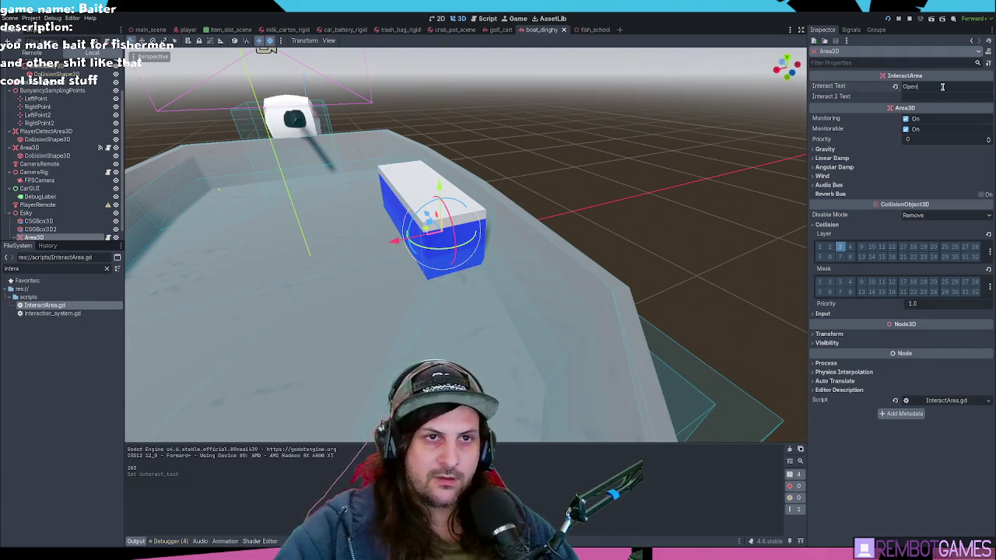
key("alt+Tab")
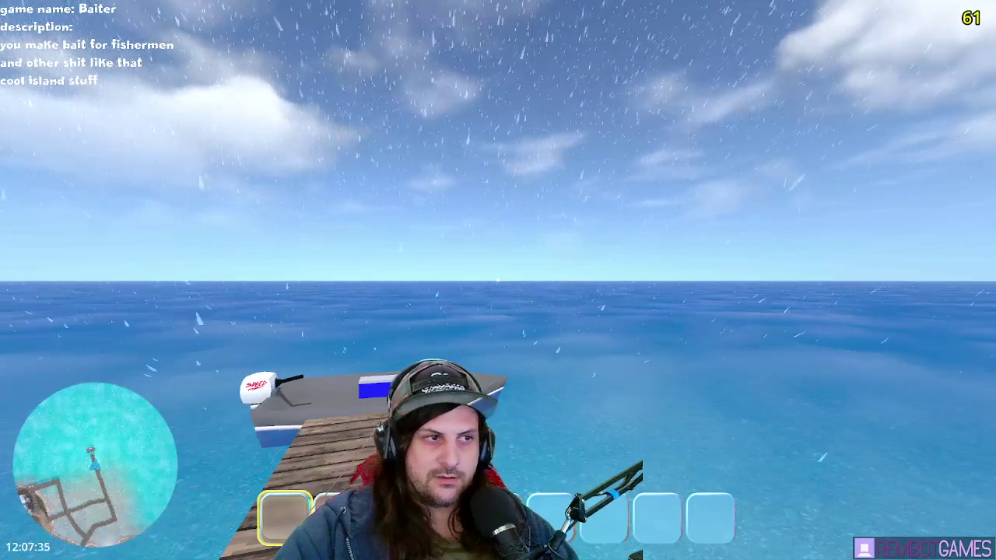
key("alt+Tab")
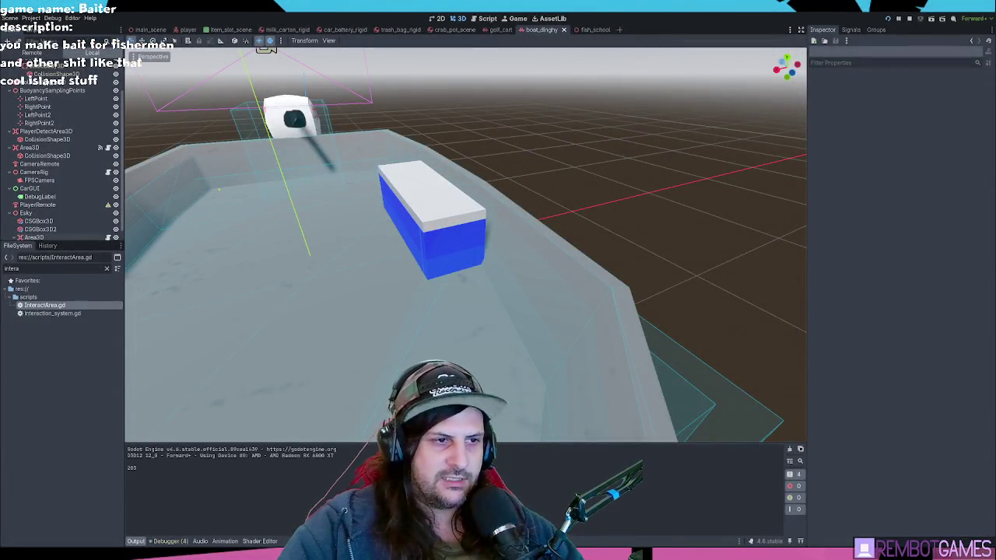
Step: Check the cooler's 'E Open' prompt in game, then stop it, save, and select Esky
key("alt+Tab")
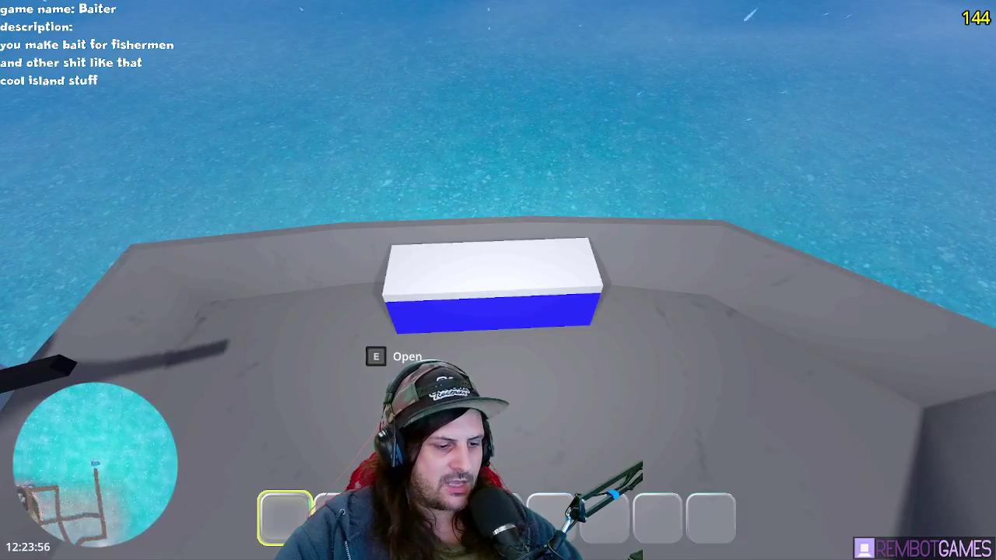
key("F8")
key("ctrl+s")
left_click(51, 201)
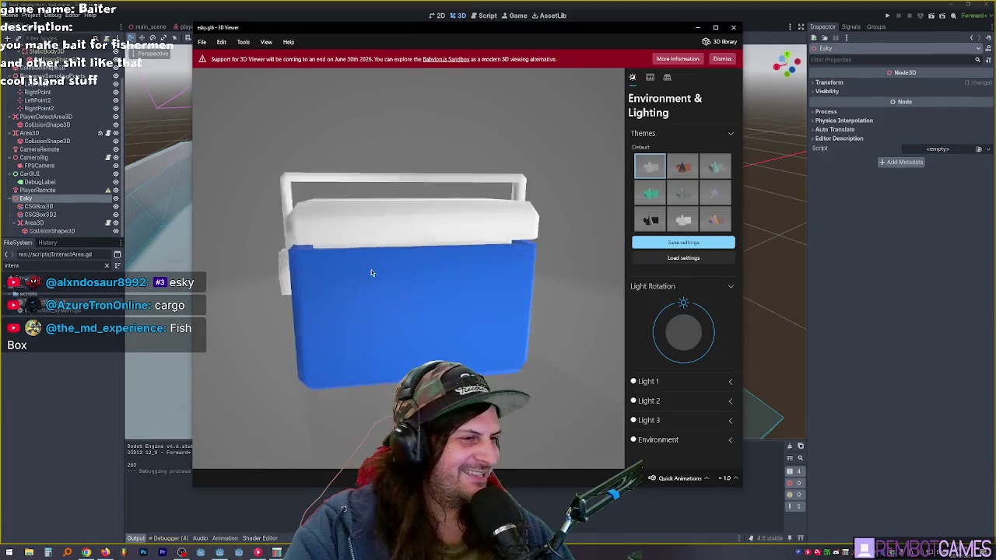
Step: Rotate the esky.glb cooler model to face the front, then go to FL Studio
mouse_move(388, 261)
left_mouse_down()
mouse_move(434, 246)
mouse_move(413, 246)
mouse_move(534, 244)
mouse_move(428, 254)
mouse_move(404, 274)
mouse_move(413, 278)
mouse_move(398, 274)
mouse_move(416, 243)
mouse_move(402, 261)
left_mouse_up()
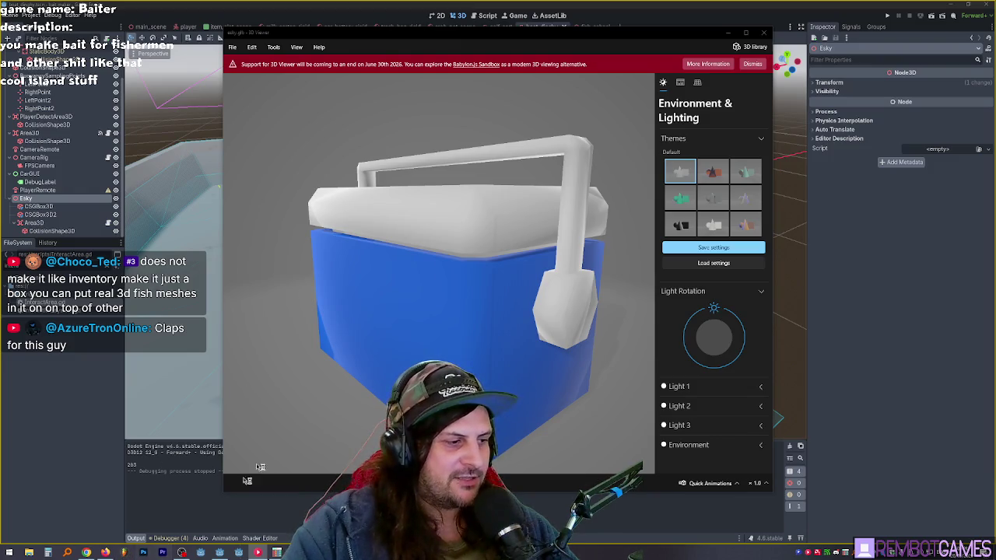
left_click(342, 22)
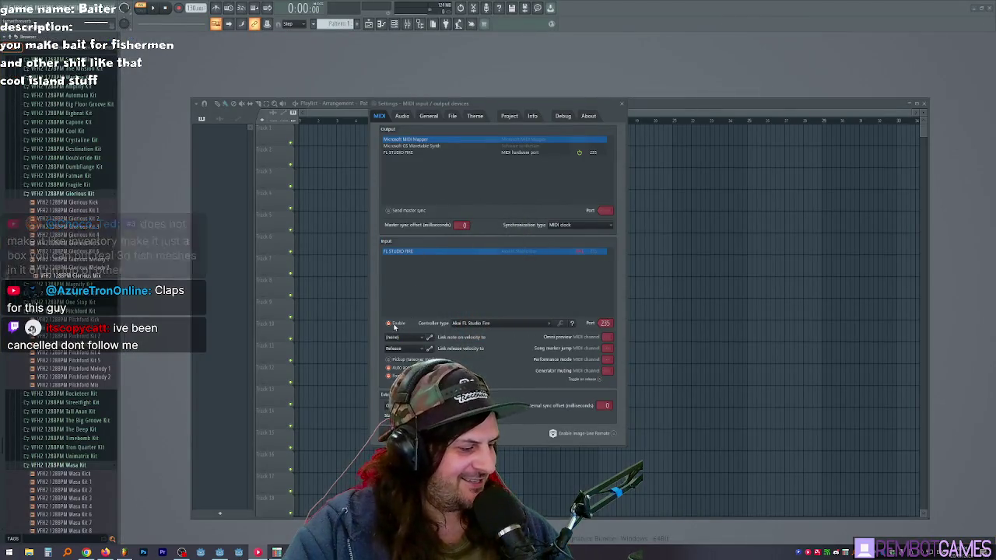
Step: Dismiss the update notice and MIDI settings, then load the recent island song project
left_click(577, 332)
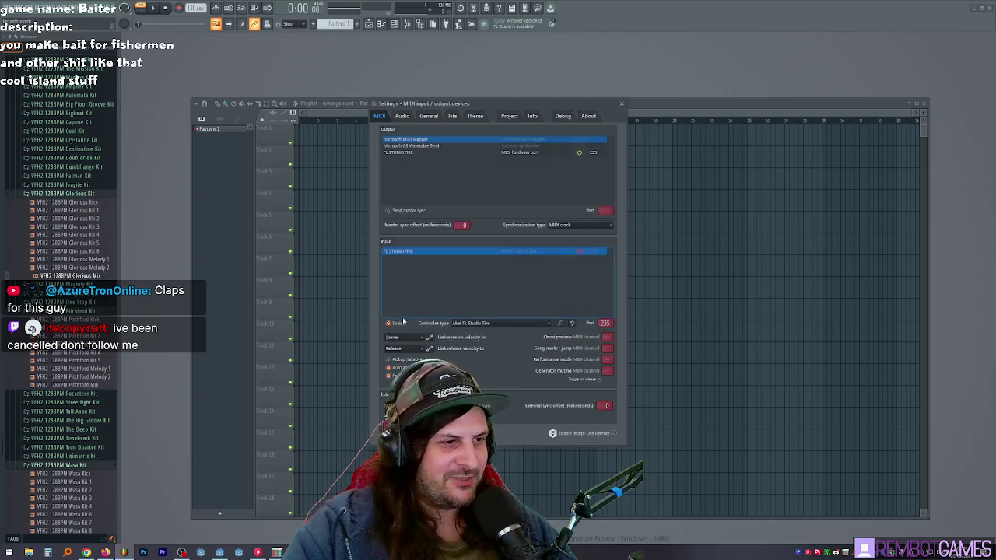
left_click(622, 104)
left_click(11, 8)
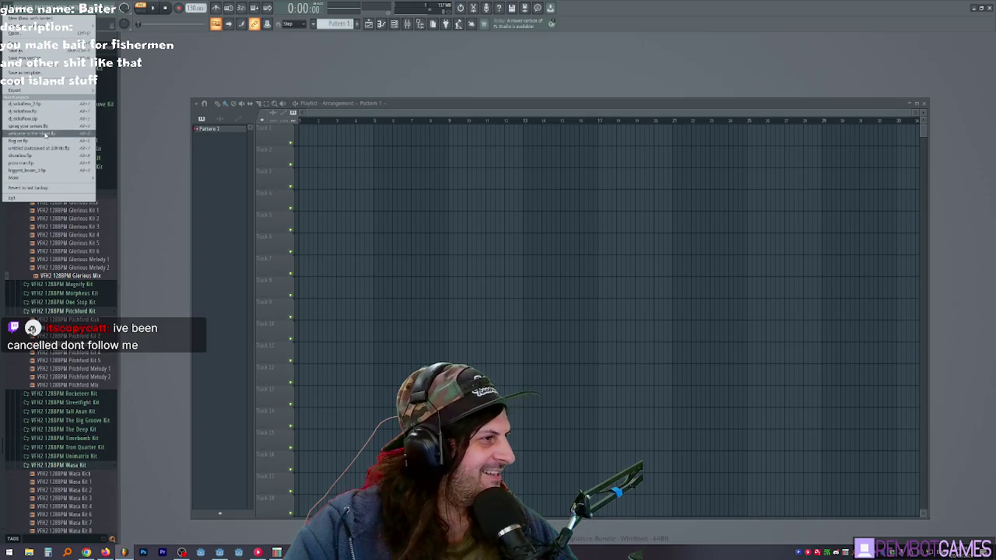
left_click(47, 136)
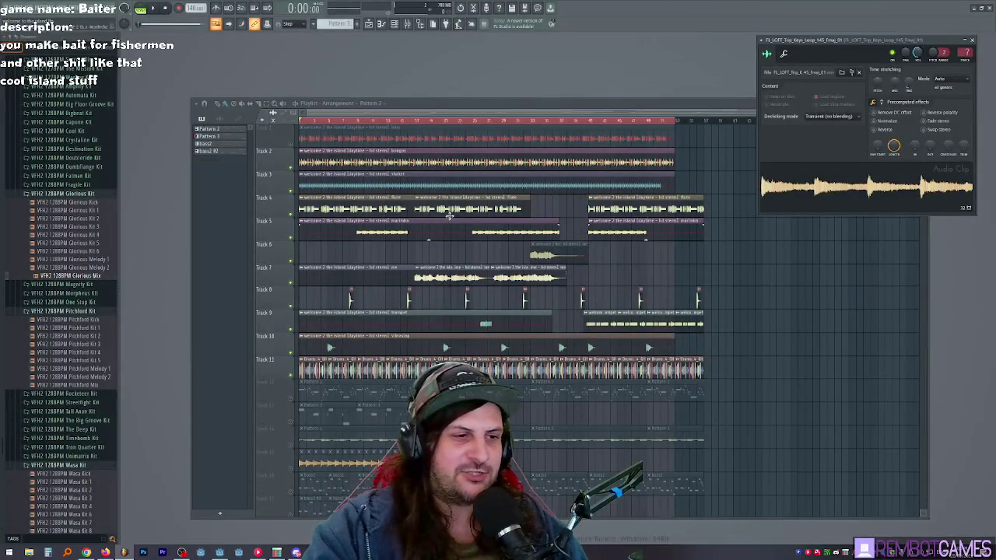
Step: Bring the Playlist forward with Track 11 muted, then move Godot's Attach Node Script dialog aside
left_click(566, 277)
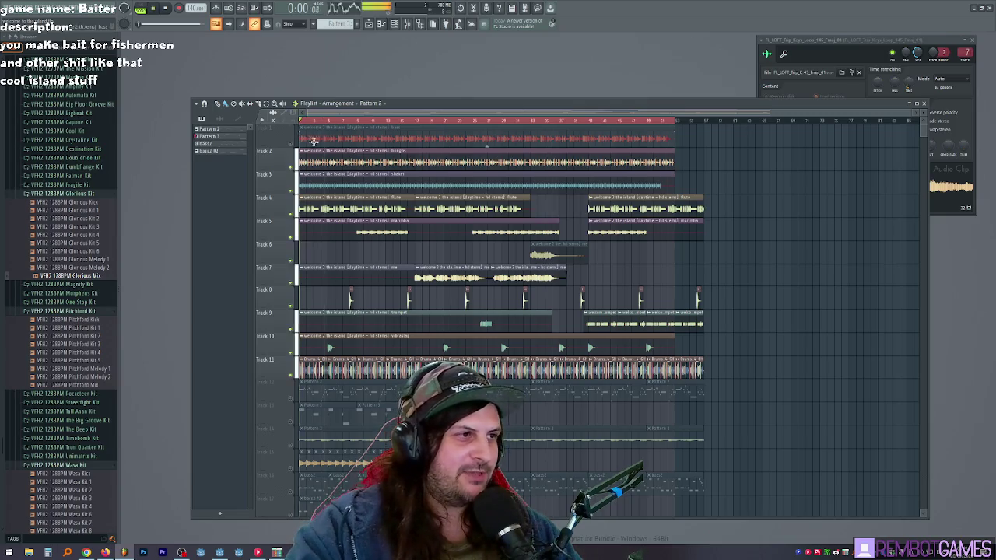
scroll(387, 302, "down", 1)
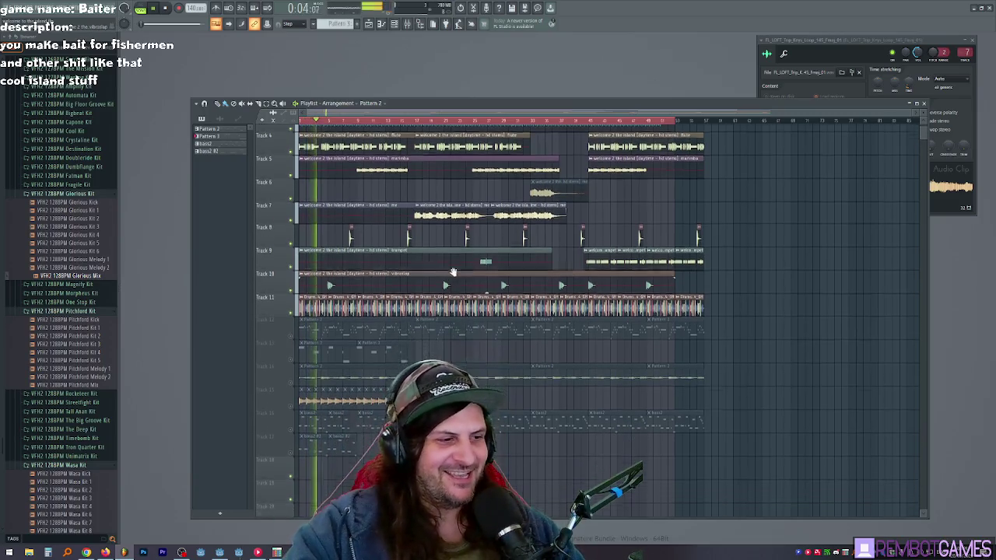
scroll(358, 313, "up", 1)
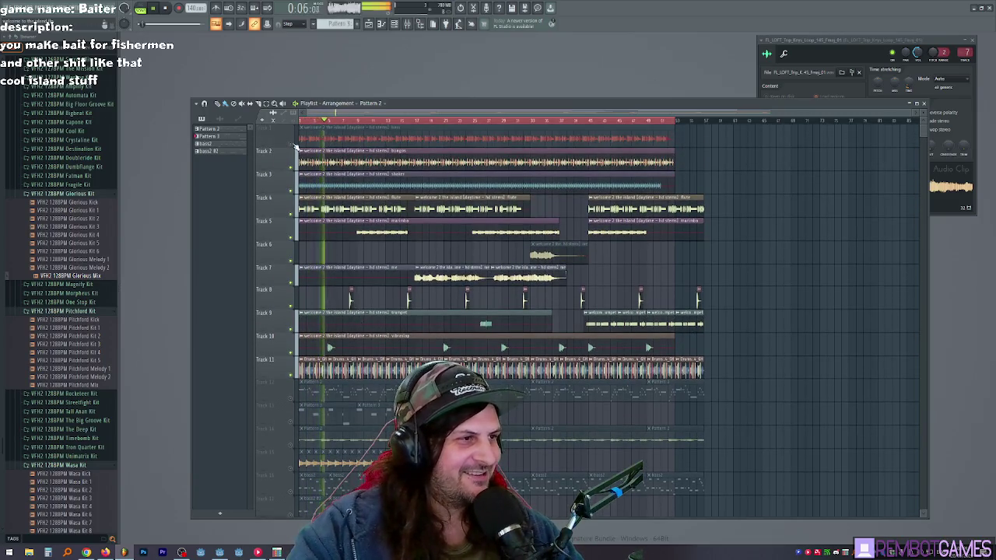
left_click(292, 377)
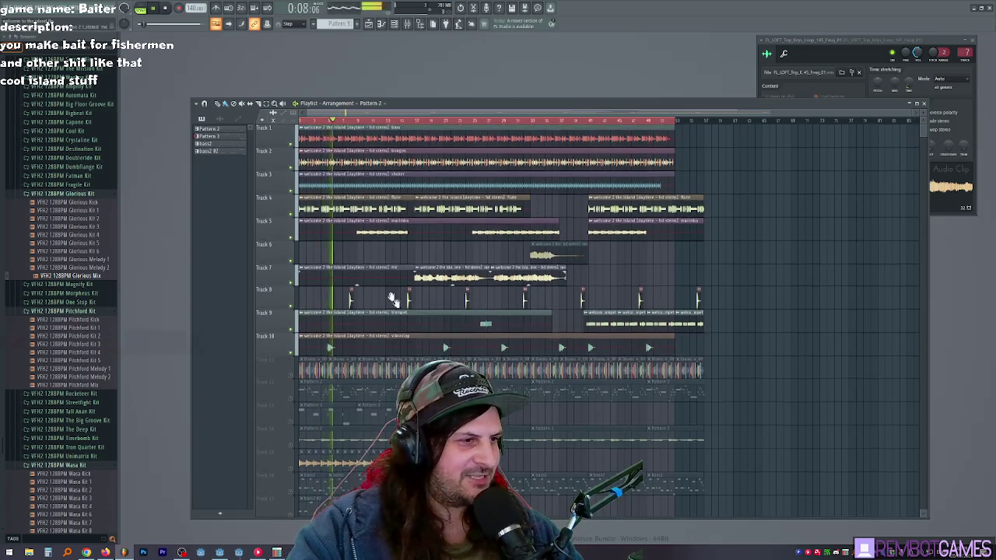
scroll(393, 300, "up", 2)
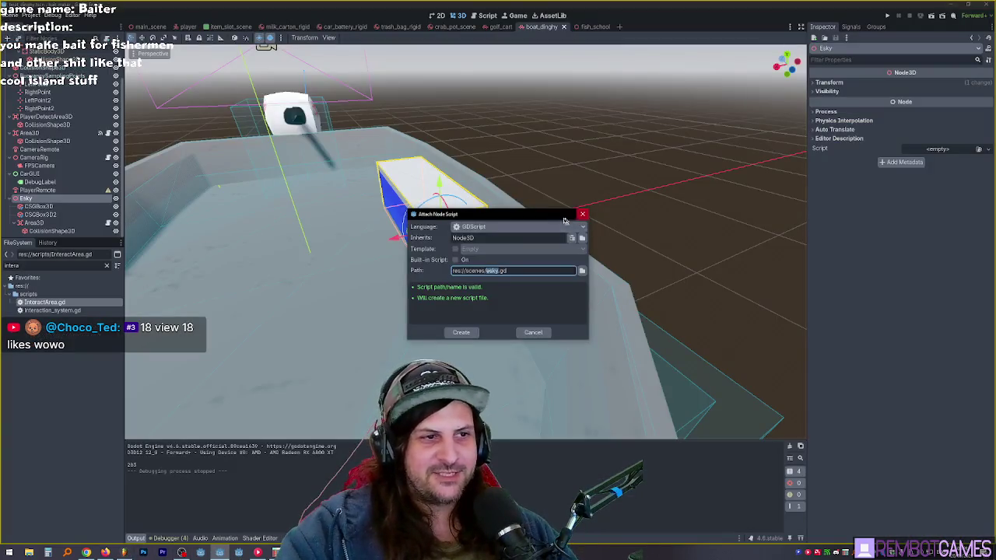
left_click_drag(495, 216, 553, 192)
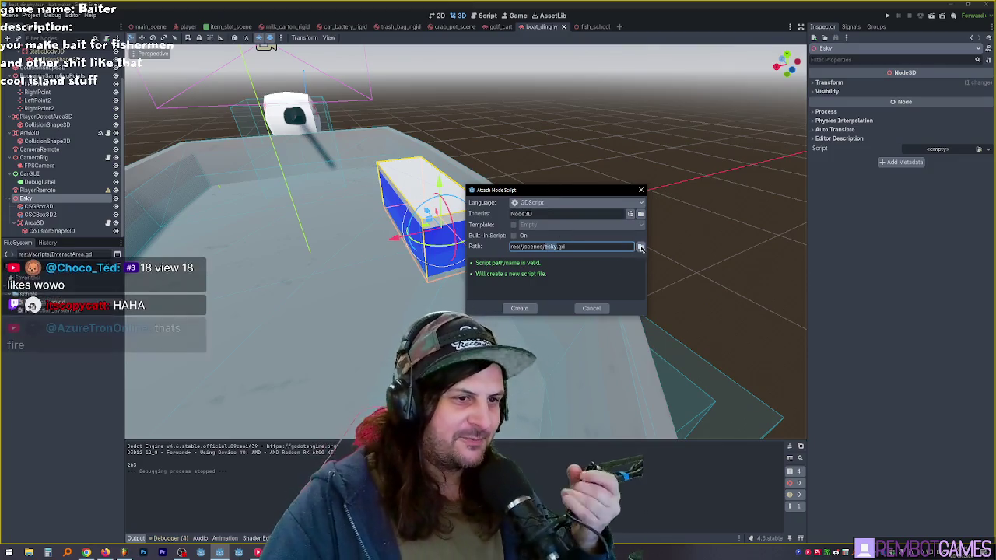
Step: Browse to the scripts folder for the new script's location, then cancel the dialog
left_click(641, 247)
left_click(316, 151)
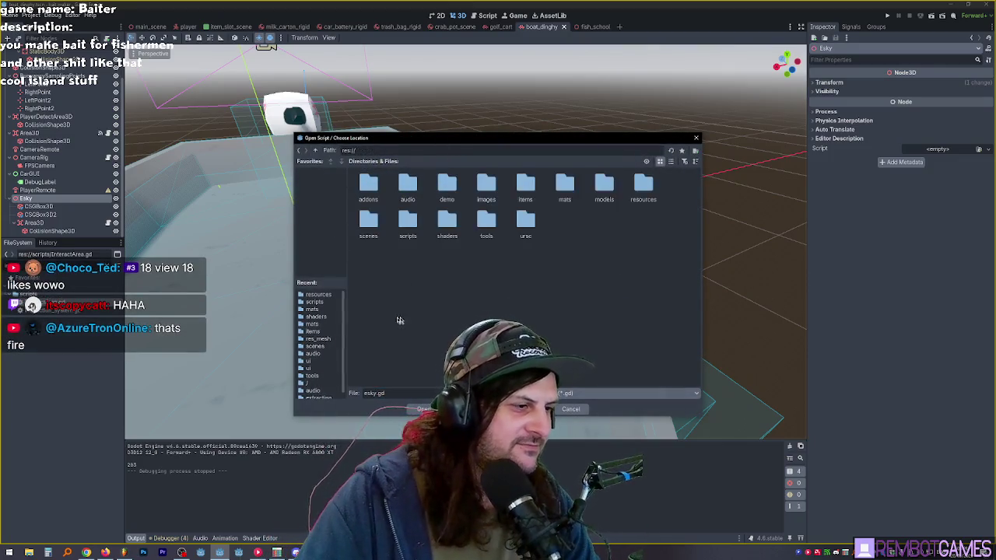
scroll(320, 359, "down", 1)
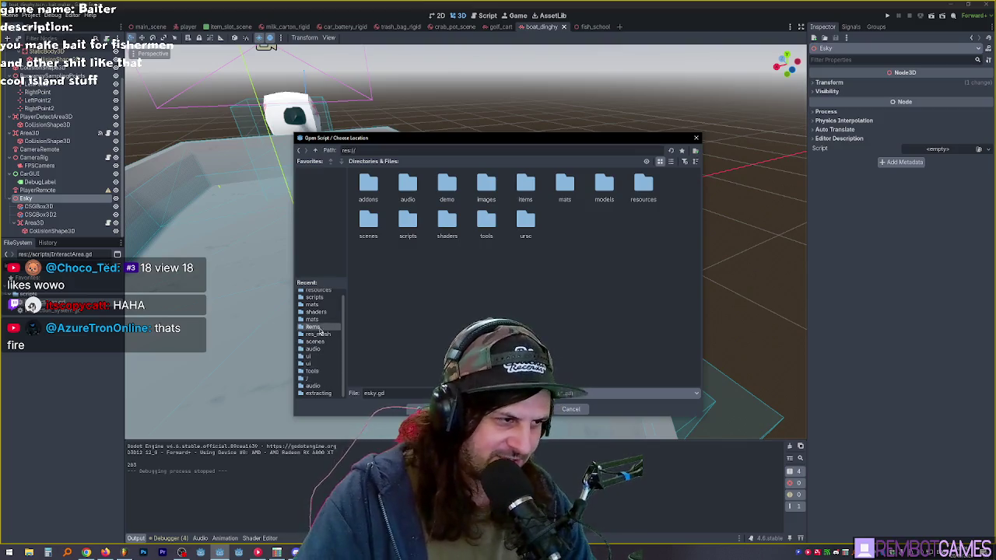
scroll(320, 327, "up", 1)
left_click(315, 303)
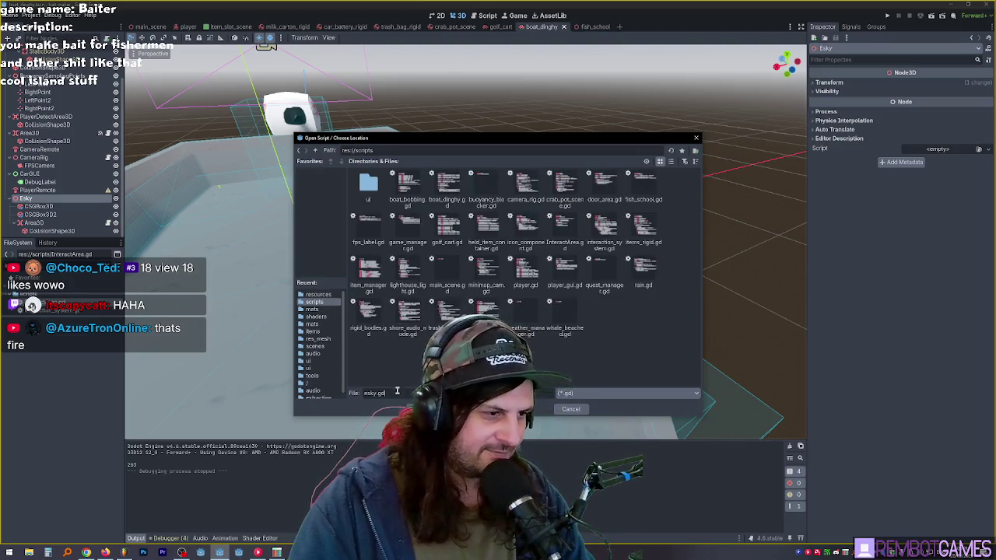
key("Escape")
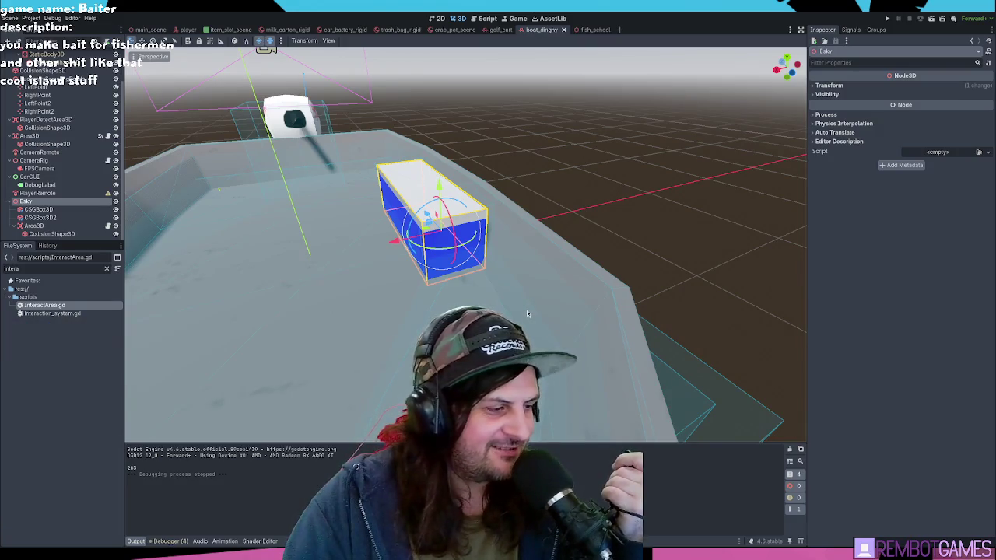
Step: Give Esky the existing chest.gd script, edit line 2, and launch the game
key("ctrl+shift+z")
left_click(427, 162)
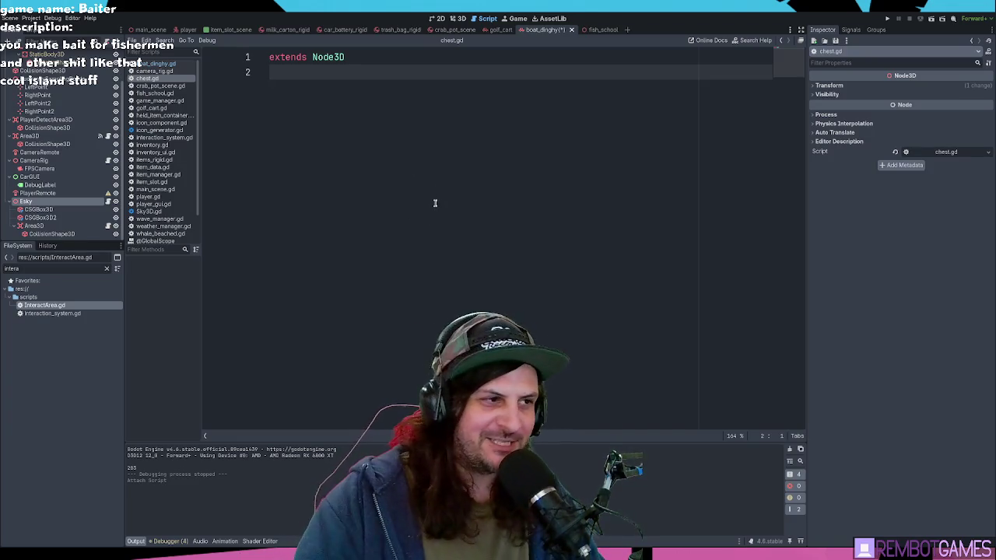
key("F5")
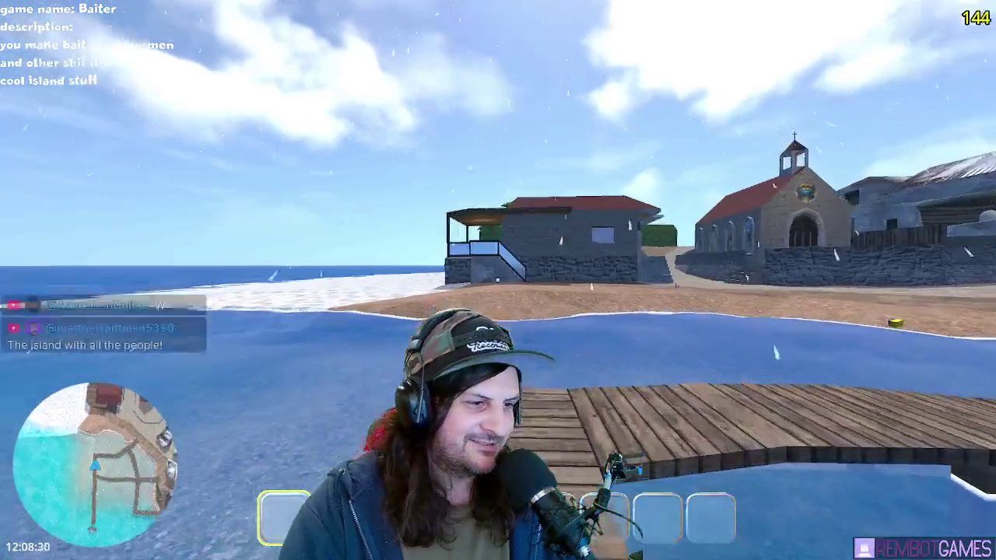
Step: Walk the player across the beach, past the stone house and around the palm trees
key("w")
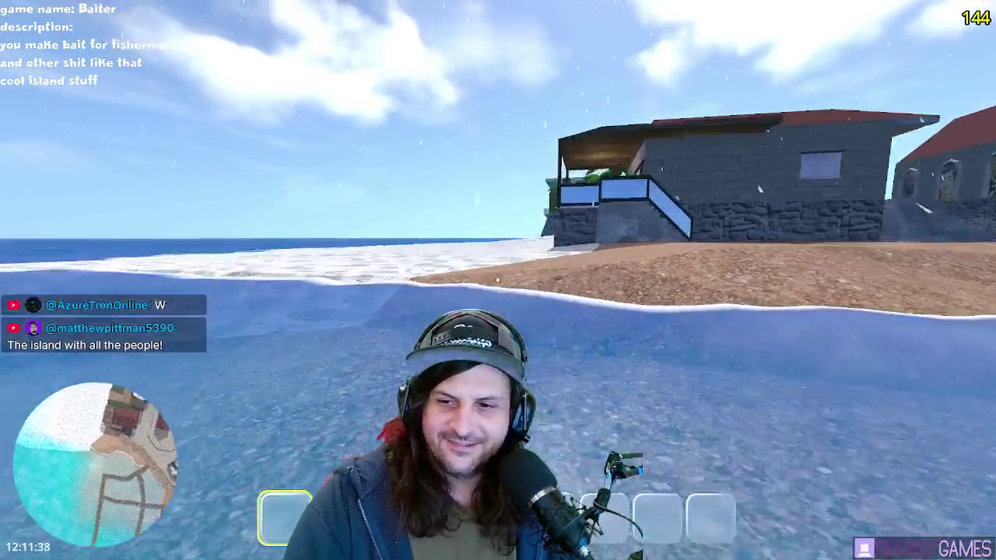
key("w")
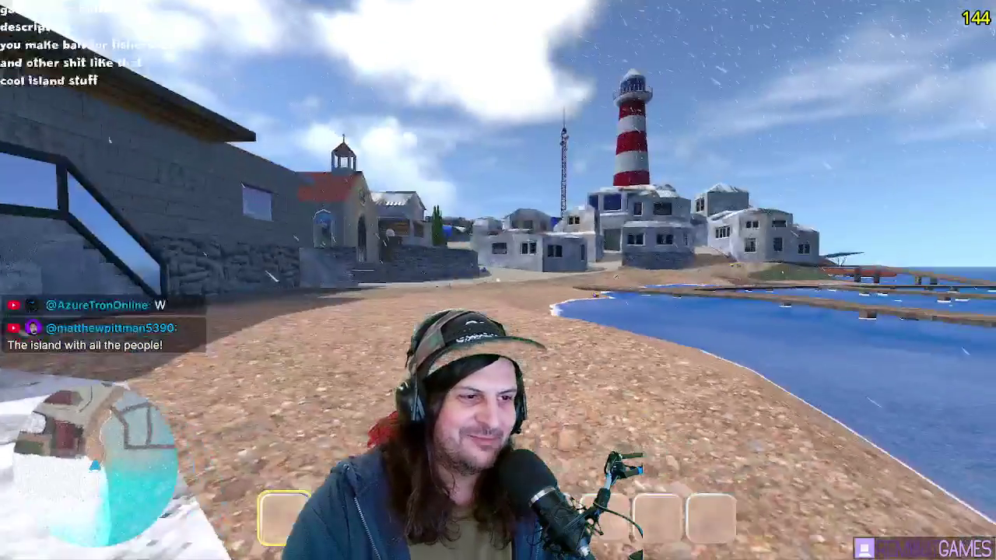
key("w")
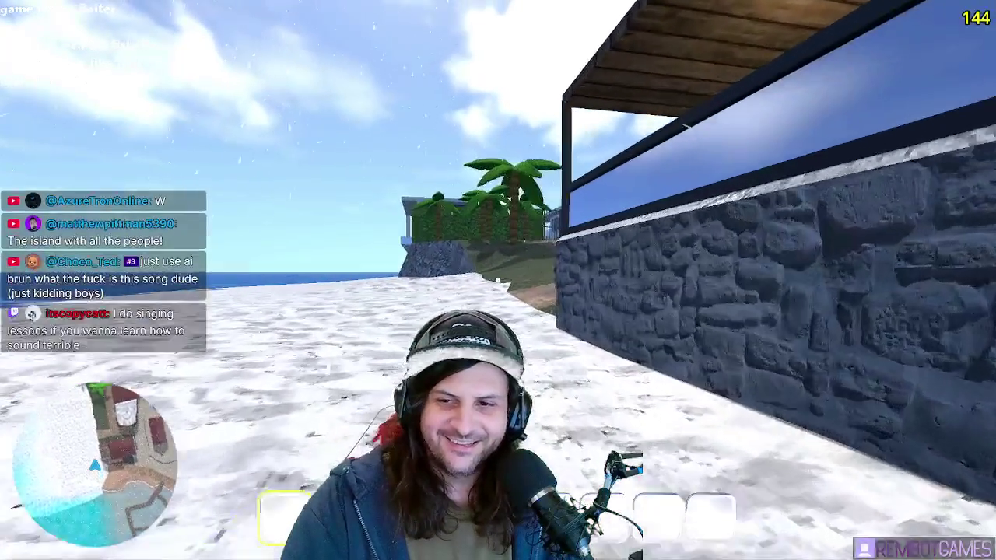
key("w")
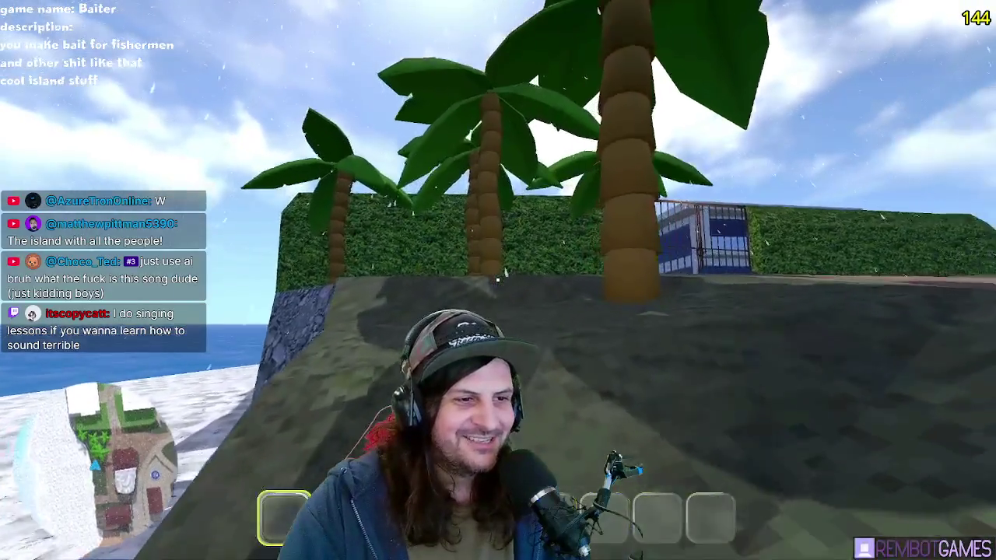
key("w")
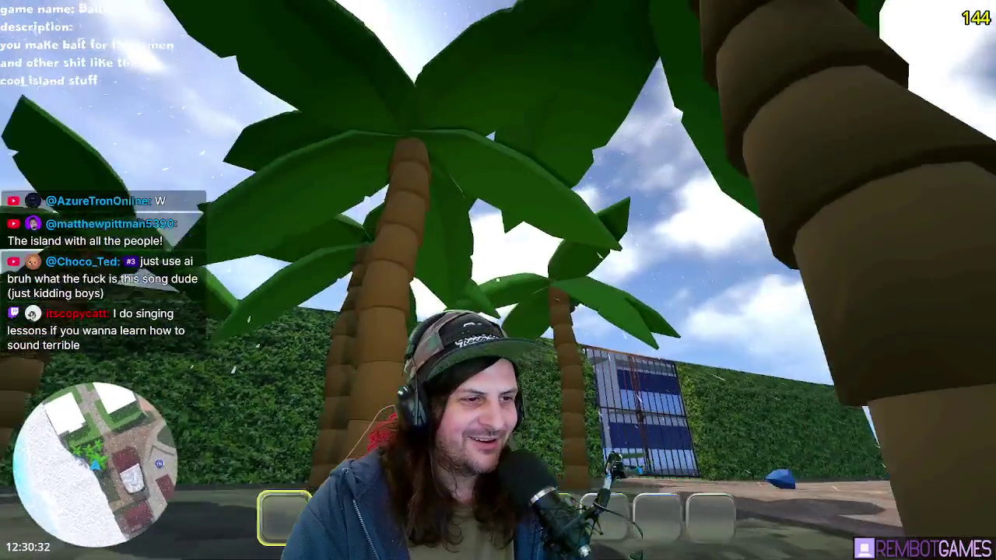
key("w")
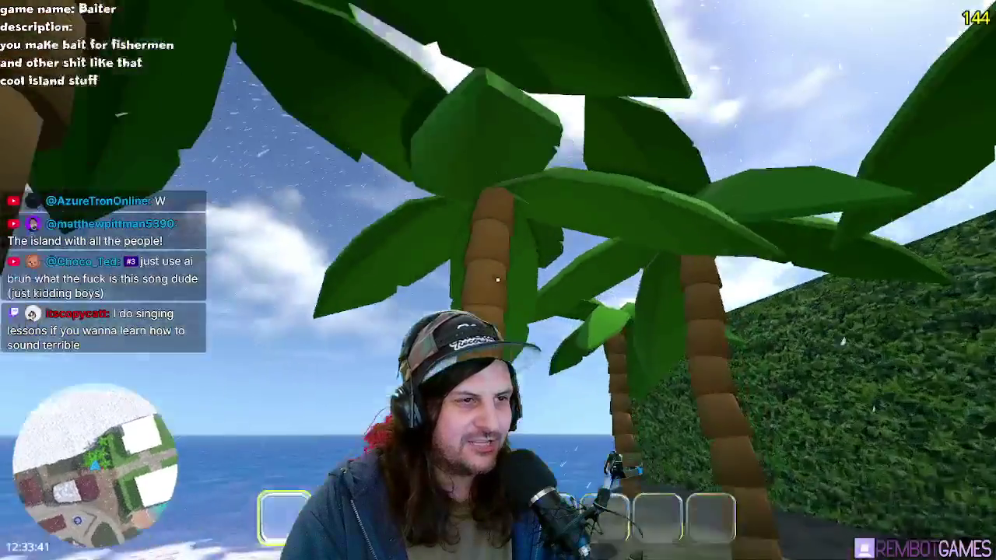
key("w")
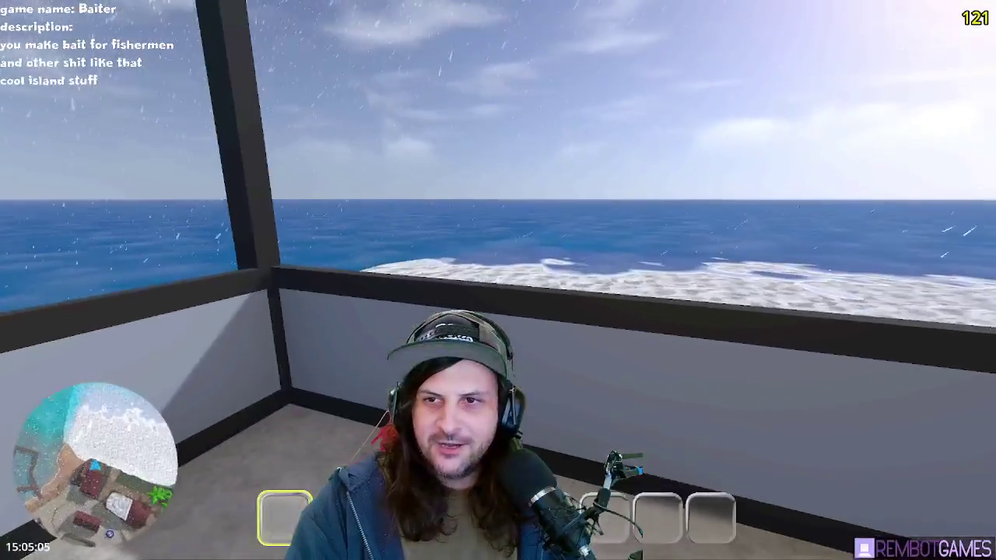
Step: Stop the running game and move to line 129 of player.gd
key("F8")
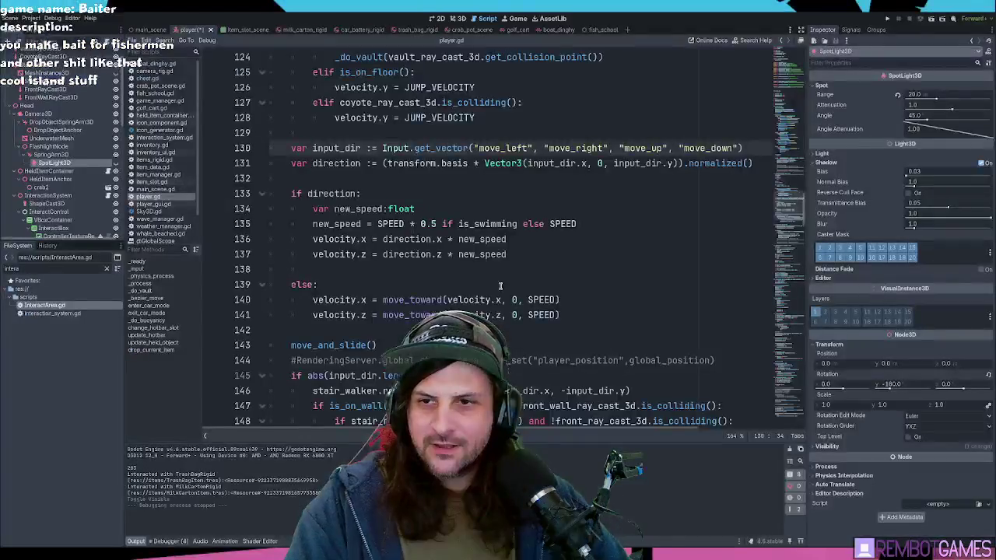
left_click(377, 118)
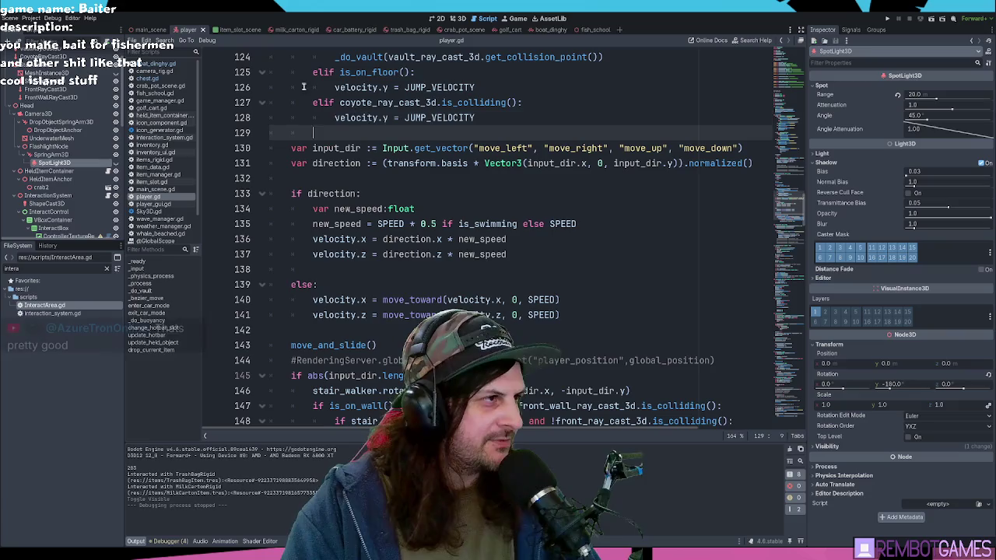
key("Down")
Step: Clear the FileSystem filter, locate models > props > esky, and return to boat_dinghy
left_click(105, 266)
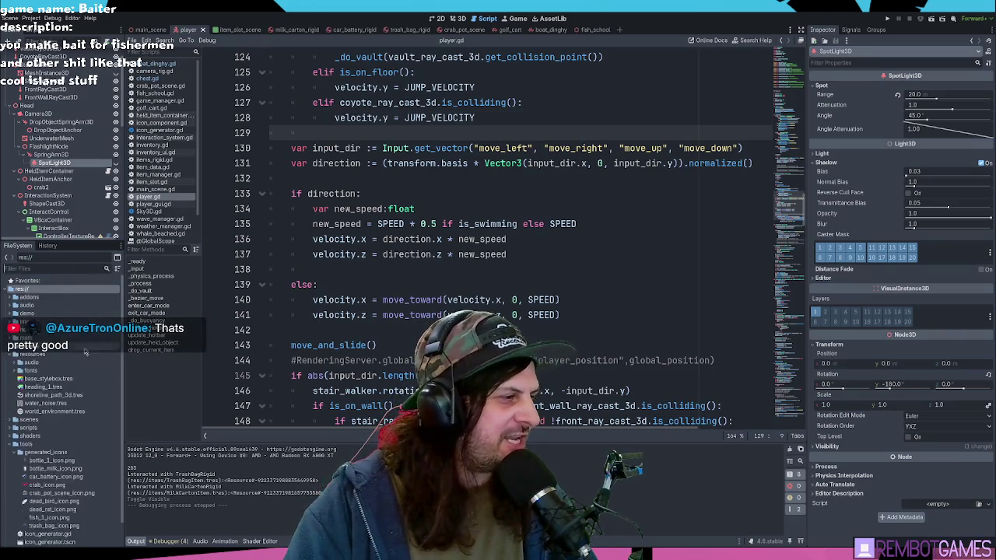
left_click(27, 321)
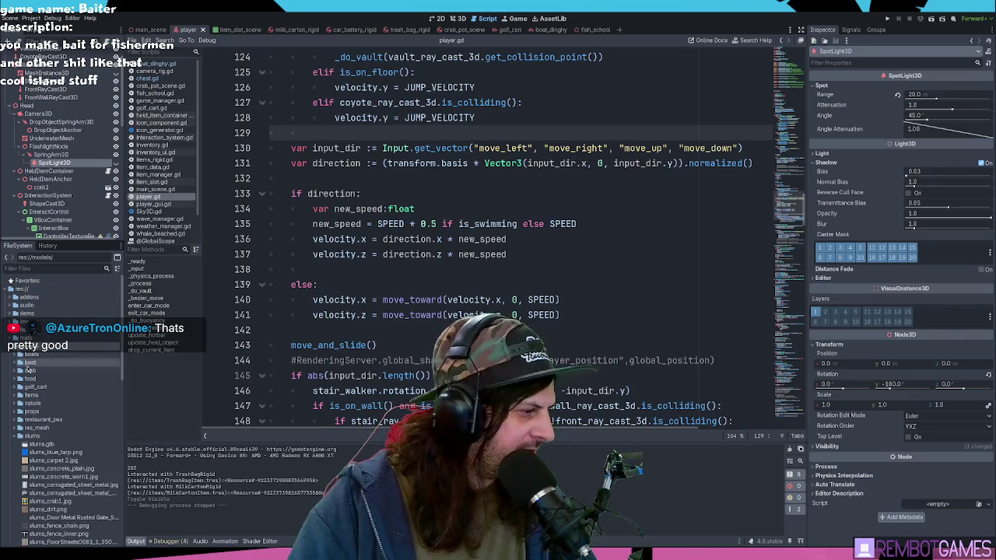
left_click(15, 436)
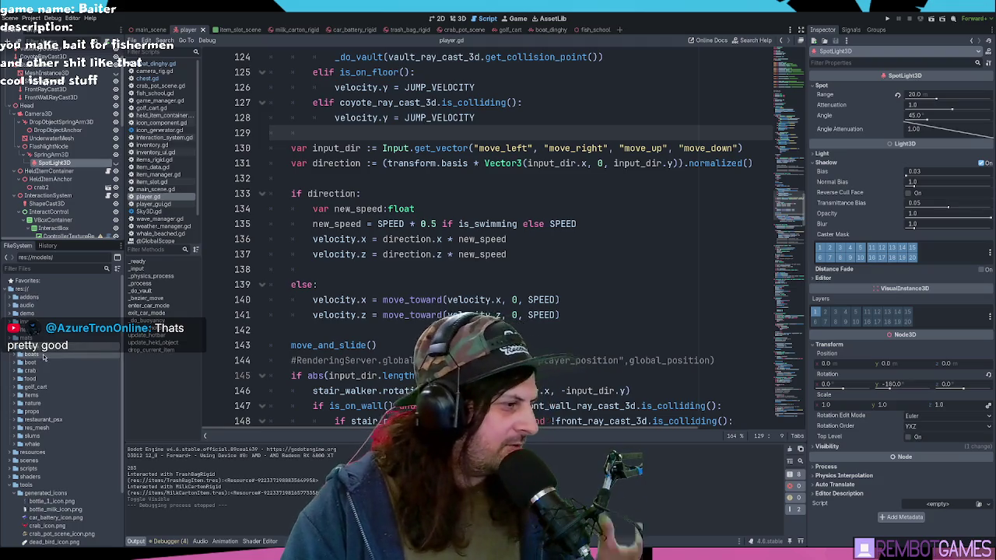
left_click(20, 412)
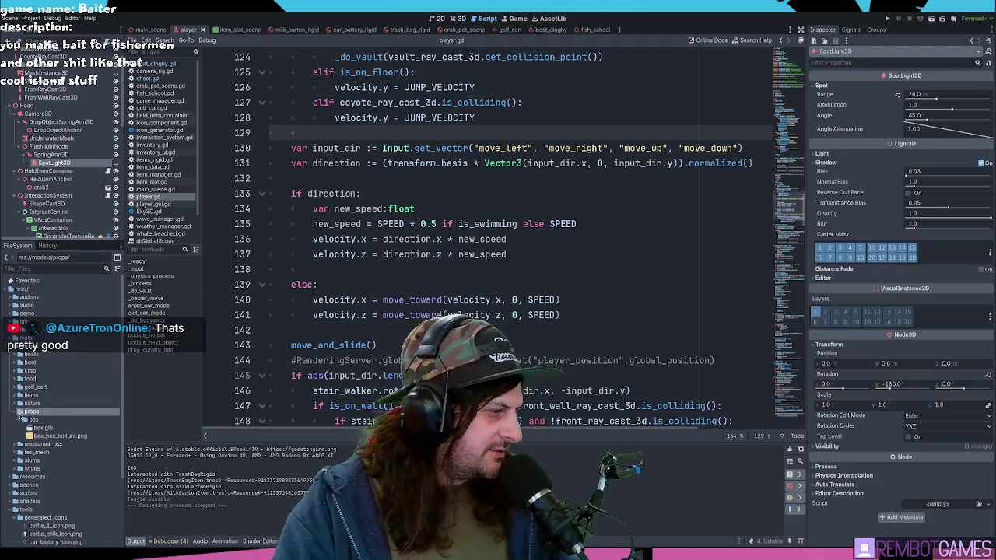
left_click(23, 419)
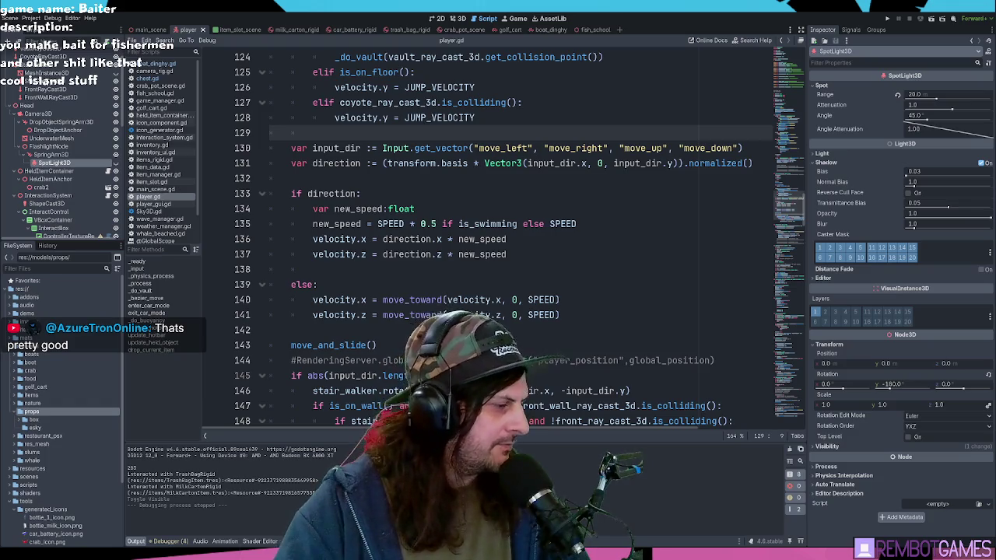
left_click(35, 427)
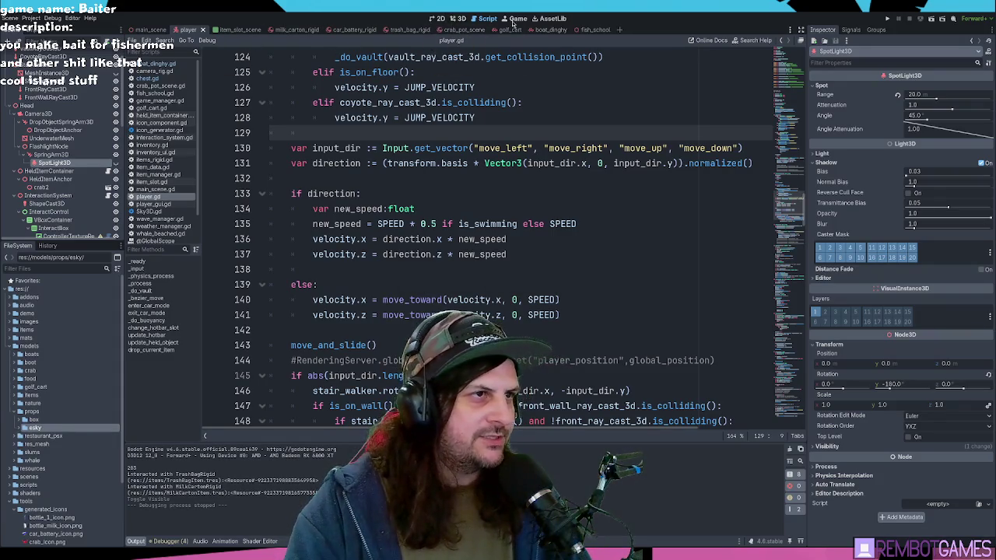
left_click(552, 30)
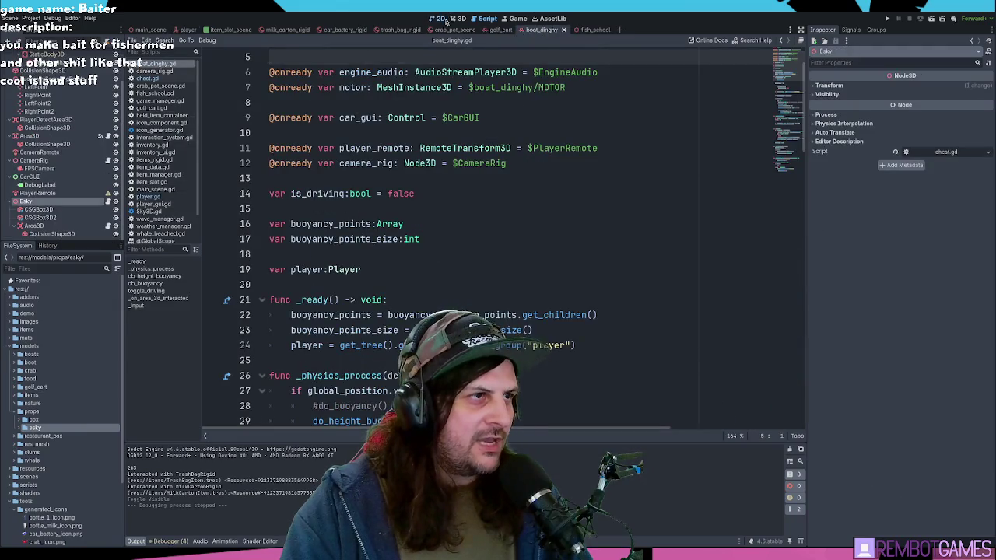
Step: Add esky.glb under the Esky node and scale it down to fit the boat
left_click(455, 18)
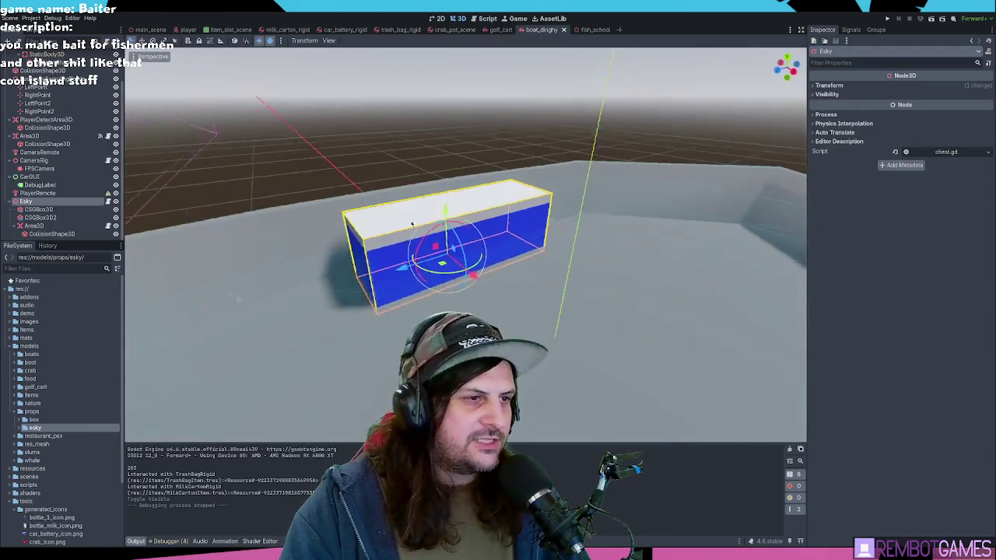
left_click(20, 428)
left_click_drag(40, 436, 56, 209)
scroll(514, 242, "down", 5)
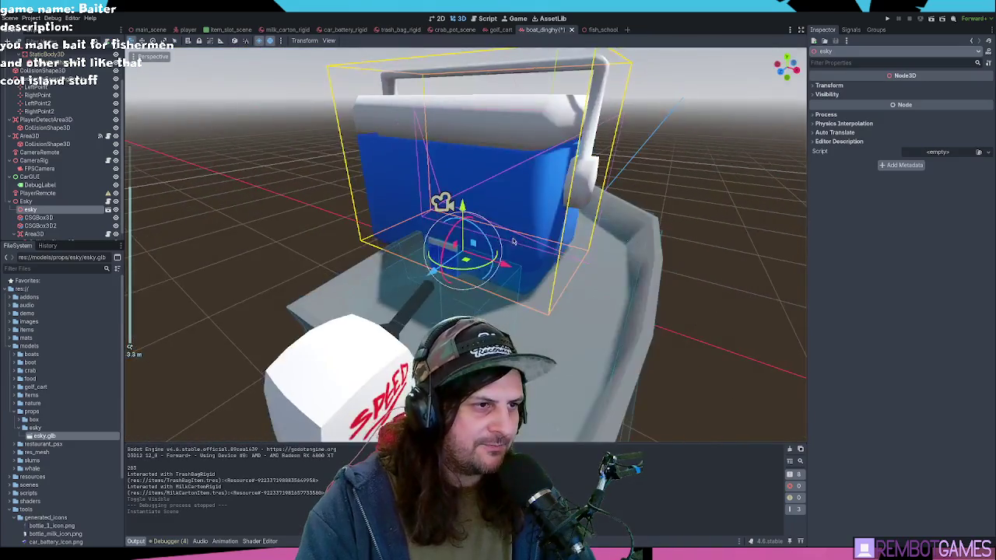
left_click_drag(513, 242, 330, 223)
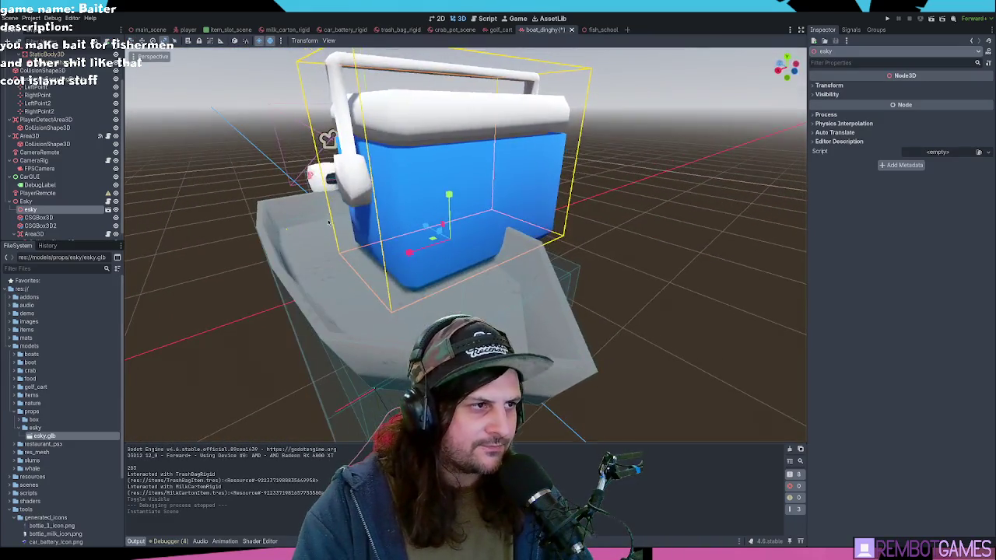
left_click(833, 86)
left_click_drag(829, 146, 771, 145)
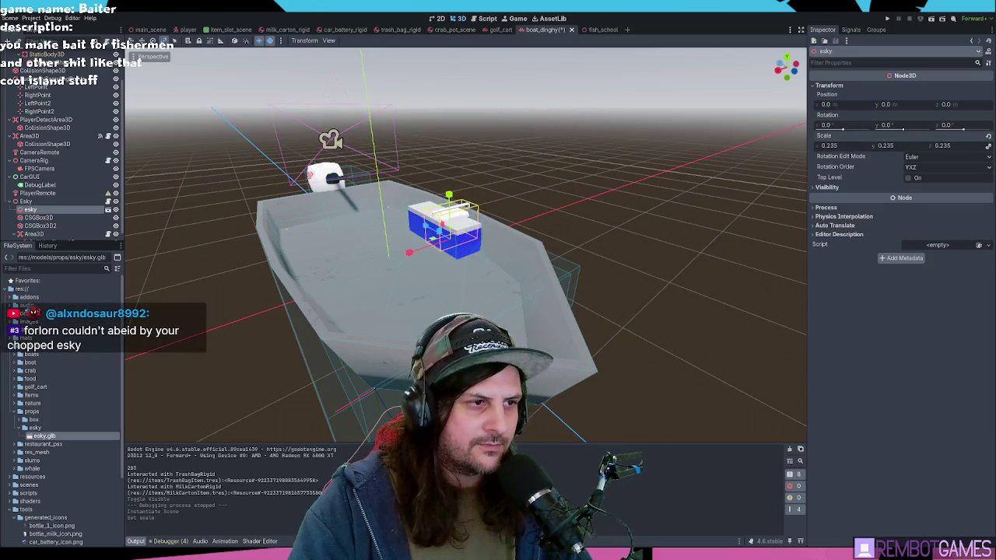
scroll(558, 231, "up", 10)
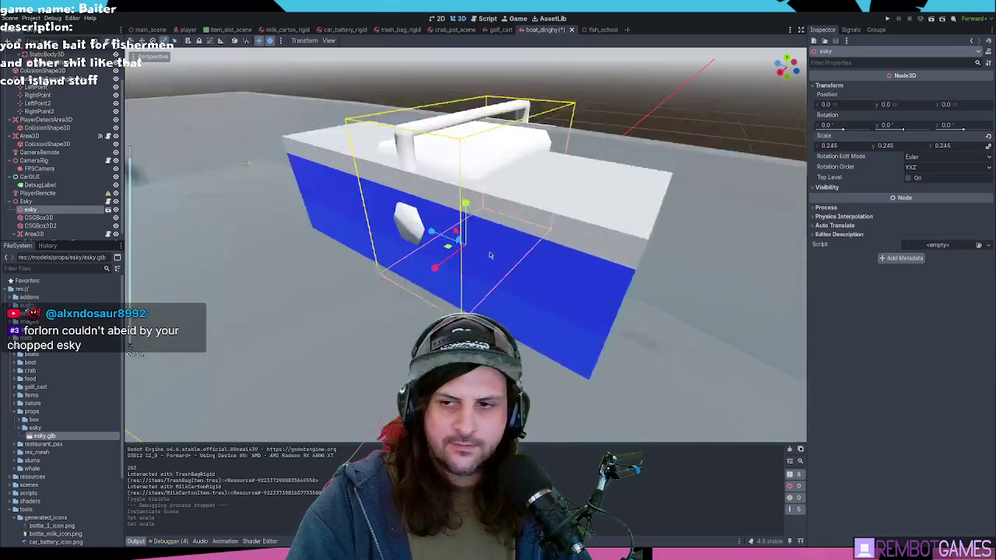
Step: Rotate the cooler model to −90° on Y and stretch it wider along X
key("e")
mouse_move(623, 269)
left_mouse_down()
mouse_move(645, 263)
mouse_move(473, 289)
mouse_move(410, 238)
left_mouse_up()
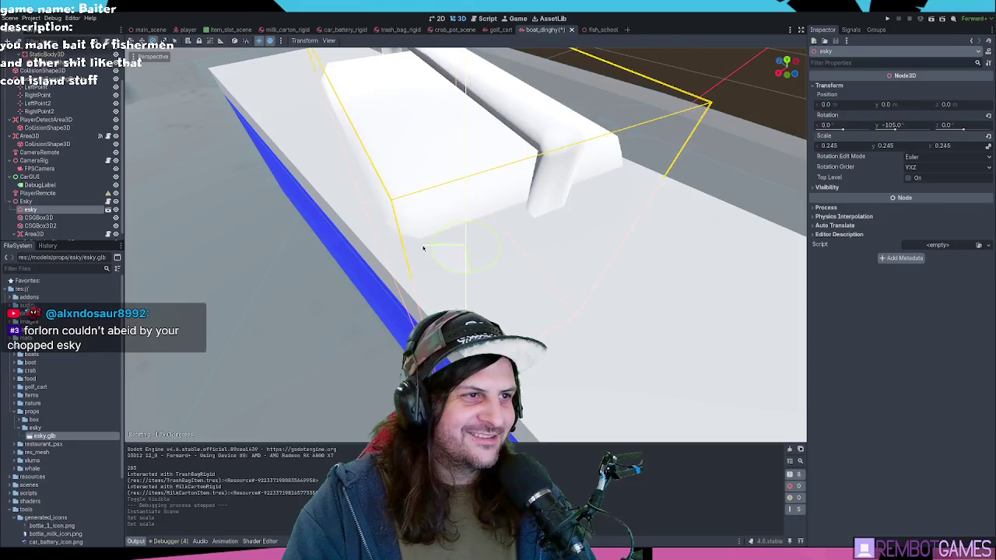
key("ctrl+z")
key("KP_1")
key("w")
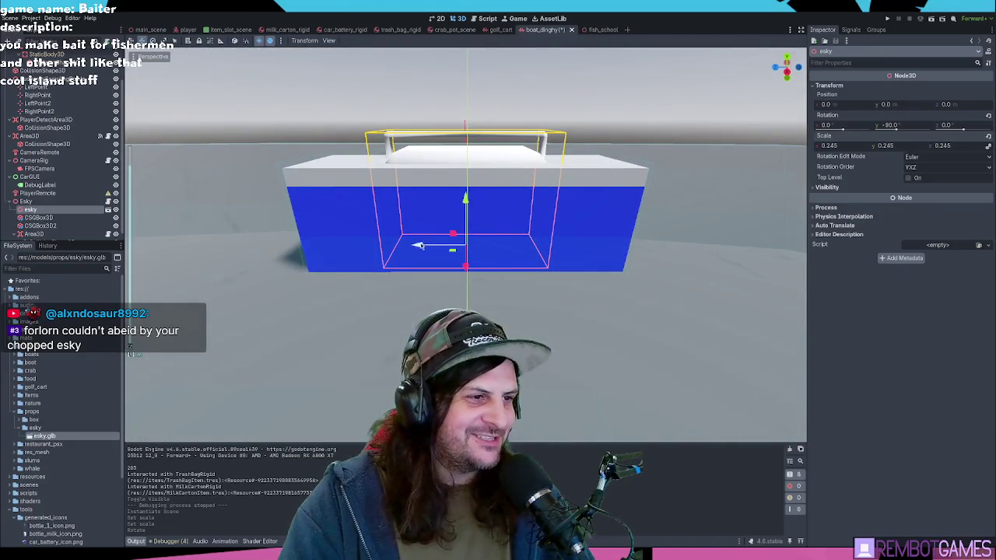
key("e")
key("r")
left_click_drag(419, 248, 378, 249)
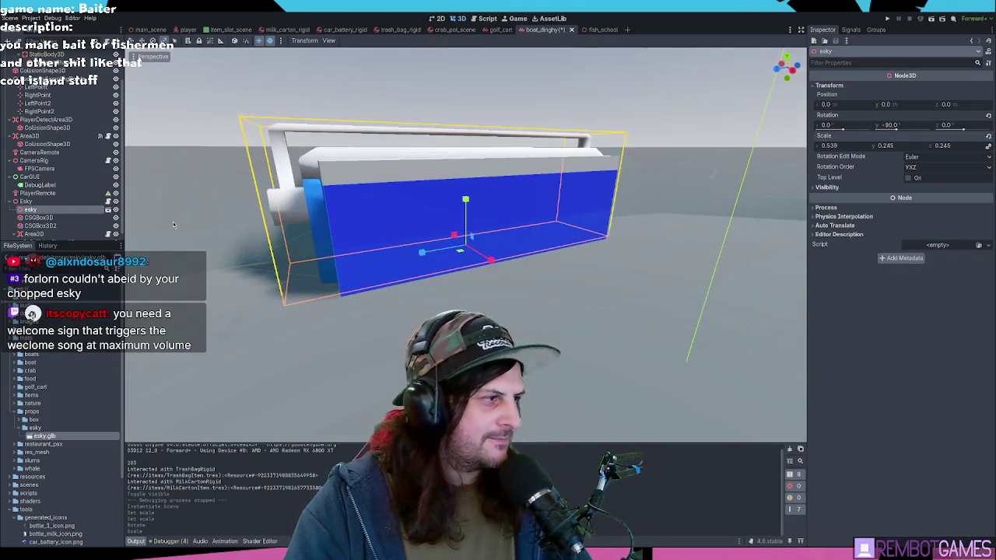
Step: Nudge the esky along X to about 0.043 and frame it to check
left_click(39, 217)
mouse_move(140, 226)
left_mouse_down()
mouse_move(273, 257)
mouse_move(254, 258)
left_mouse_up()
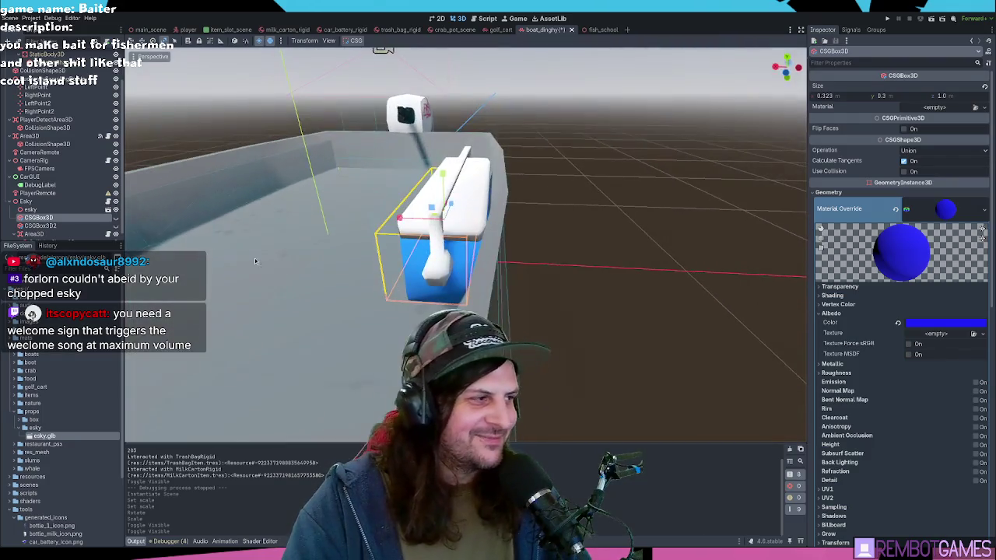
left_click(424, 245)
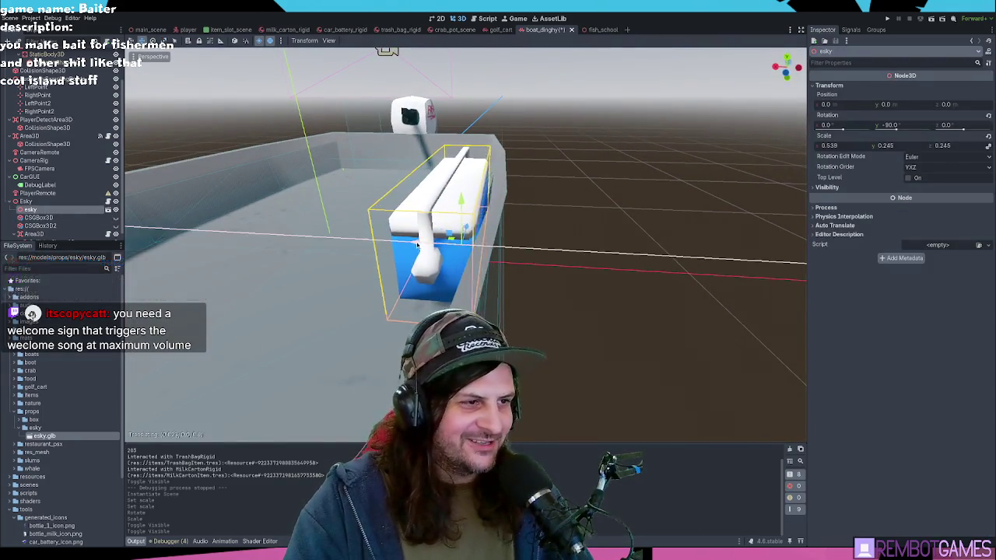
left_click_drag(424, 245, 408, 242)
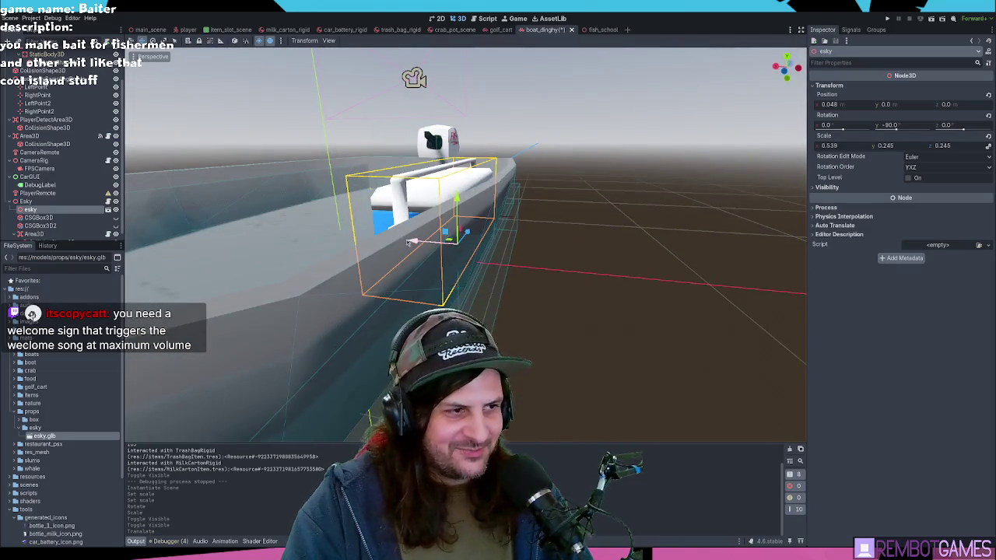
key("f")
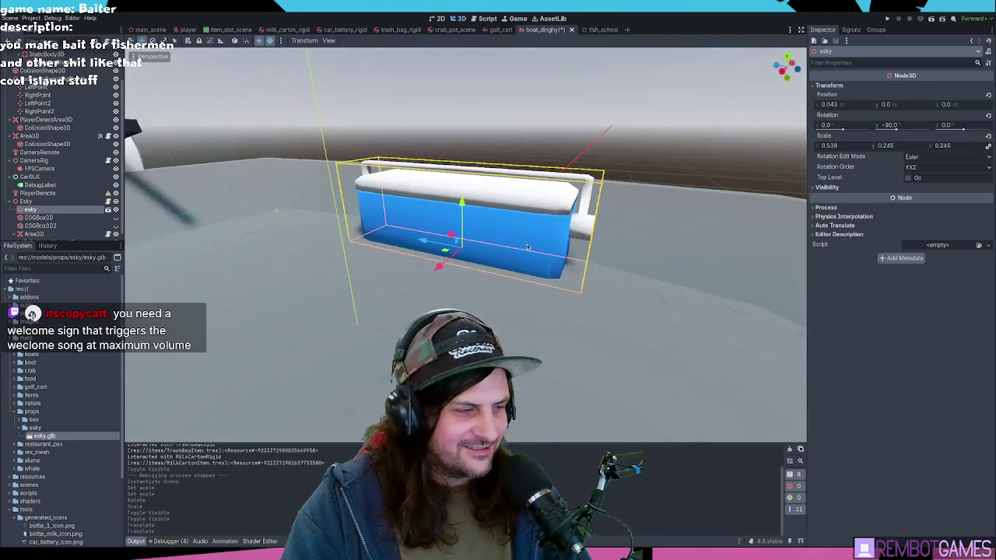
mouse_move(526, 249)
left_mouse_down()
mouse_move(613, 254)
mouse_move(512, 260)
mouse_move(522, 256)
left_mouse_up()
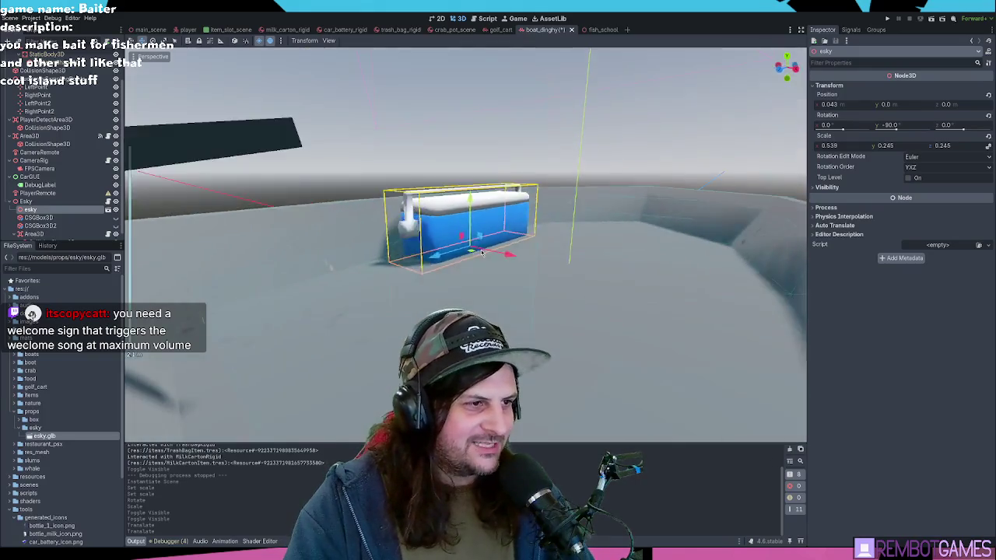
Step: Save the dinghy scene, play-test by walking onto the boat to the cooler, then stop the game
key("ctrl+s")
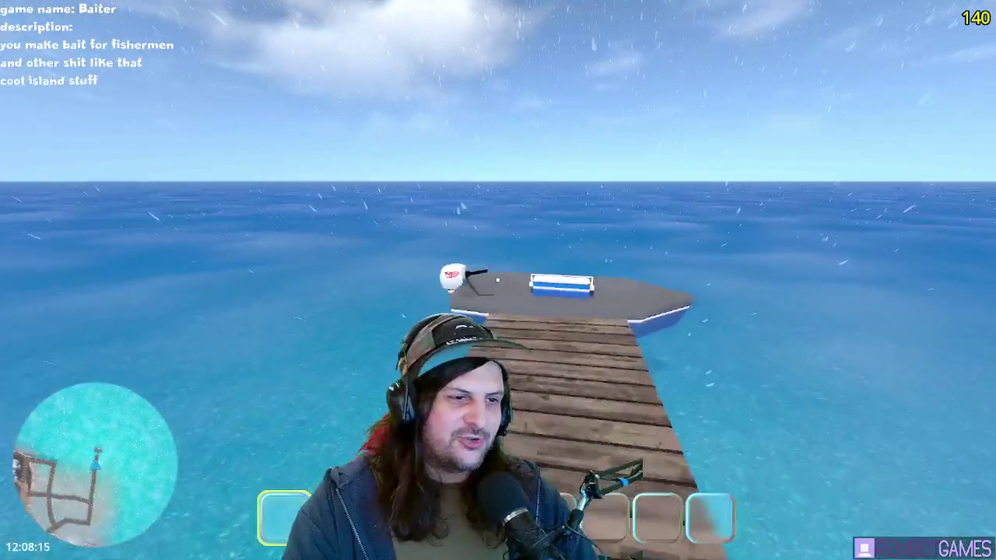
key("e")
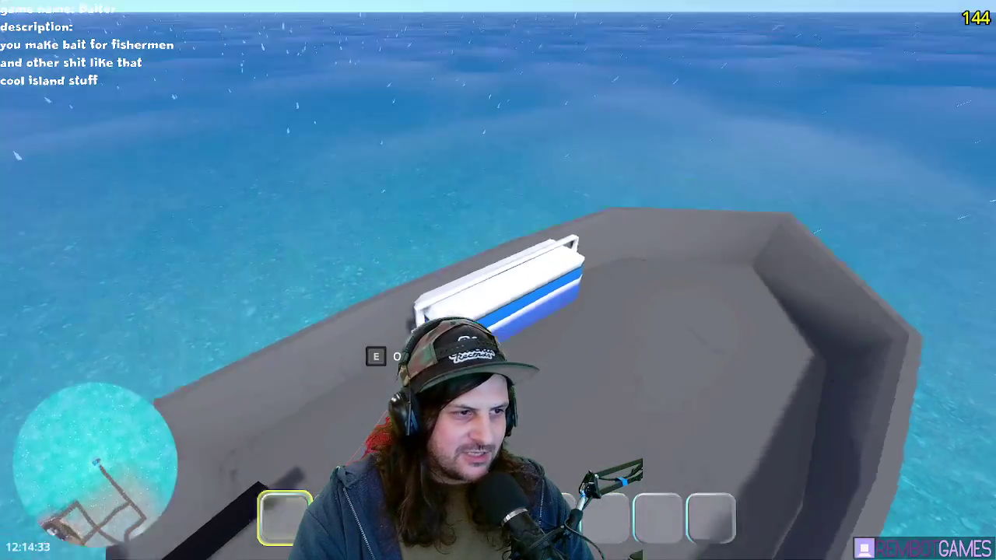
key("e")
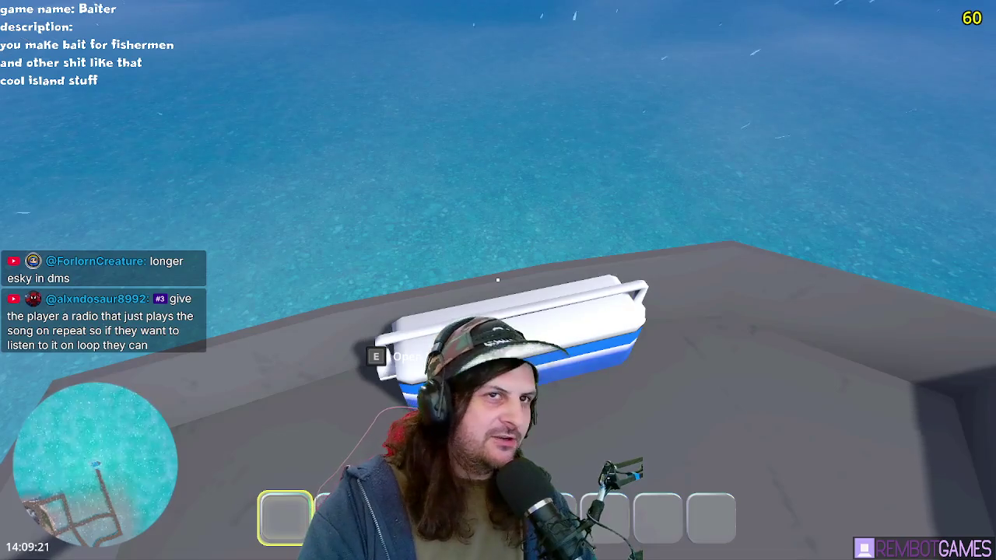
key("F8")
left_click_drag(756, 161, 322, 173)
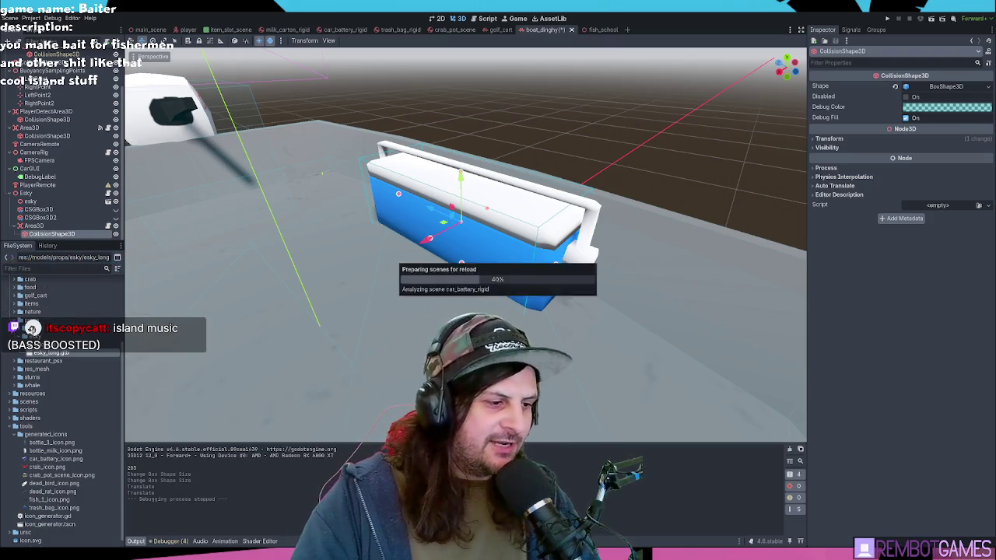
Step: Instance esky_long.glb under the Esky node and delete the old esky model
key("KP_1")
key("KP_4")
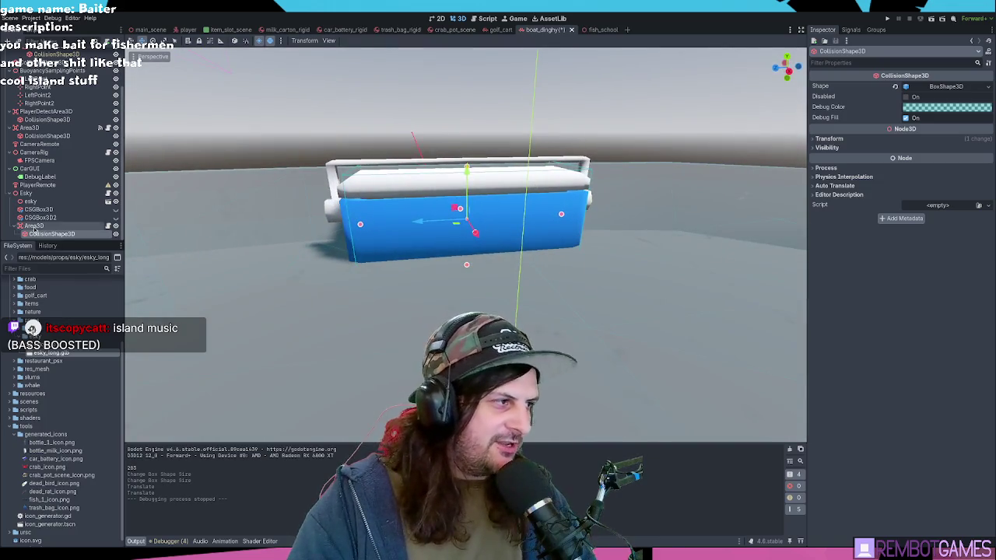
left_click_drag(39, 360, 47, 210)
scroll(541, 231, "down", 5)
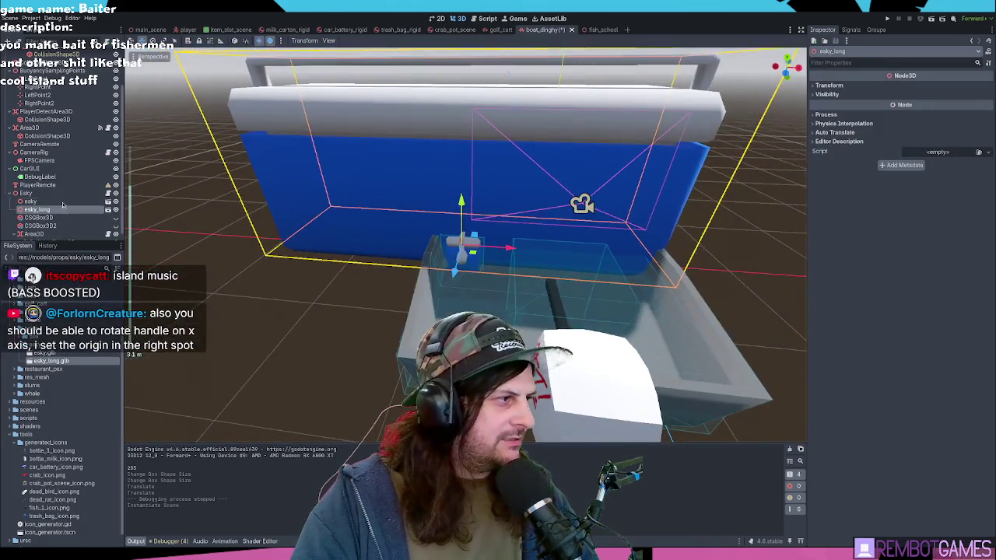
left_click(33, 201)
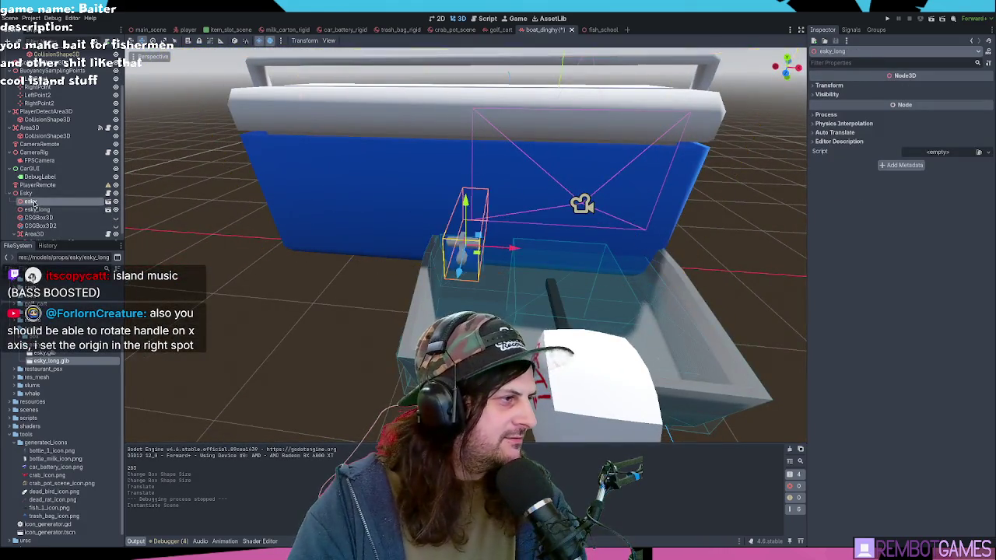
key("Delete")
double_click(43, 202)
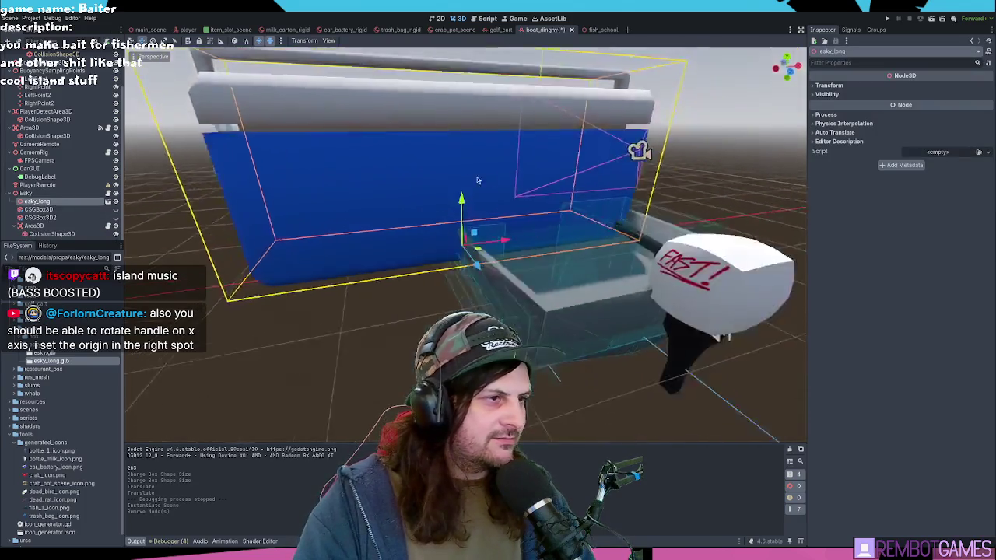
Step: Trial-rotate esky_long's HANDLE via Editable Children, undo it, and frame esky_long in view
right_click(37, 202)
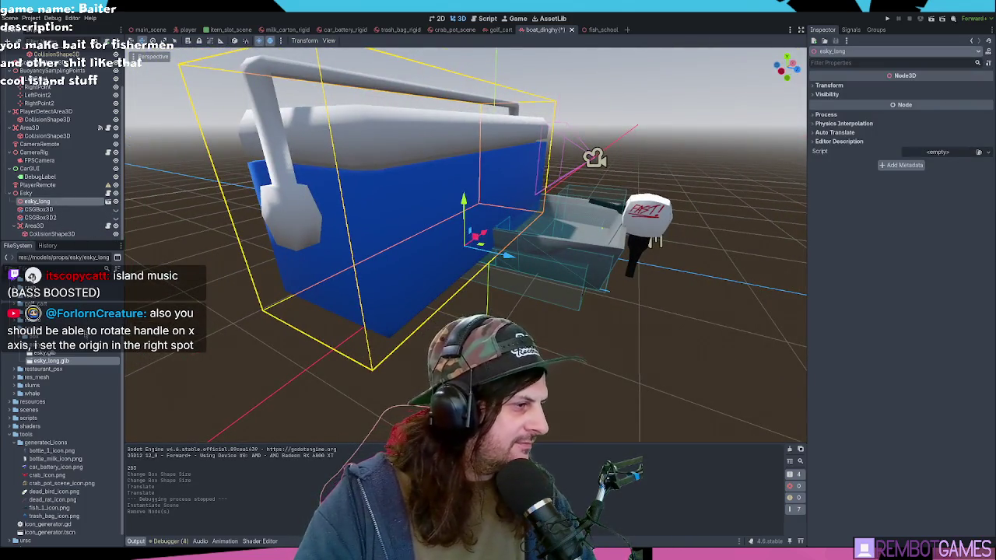
left_click(70, 332)
left_click(47, 217)
left_click(47, 225)
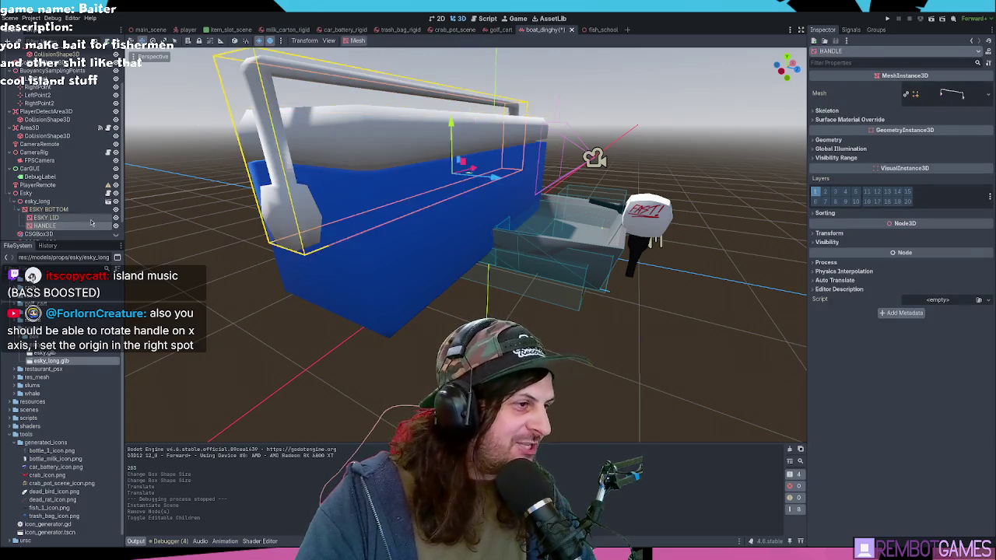
key("e")
mouse_move(470, 159)
left_mouse_down()
mouse_move(476, 182)
mouse_move(486, 167)
left_mouse_up()
key("ctrl+z")
key("ctrl+z")
left_click(37, 201)
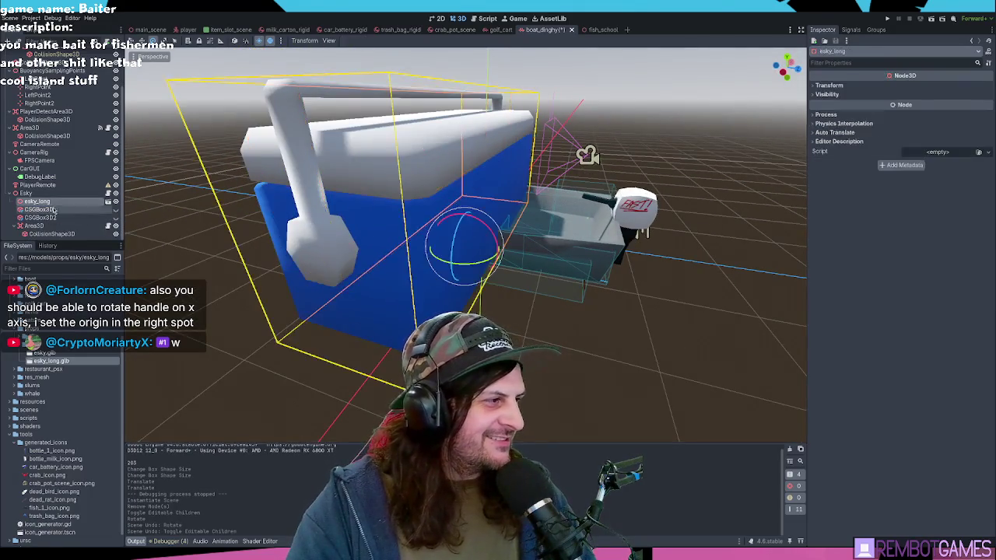
key("f")
key("w")
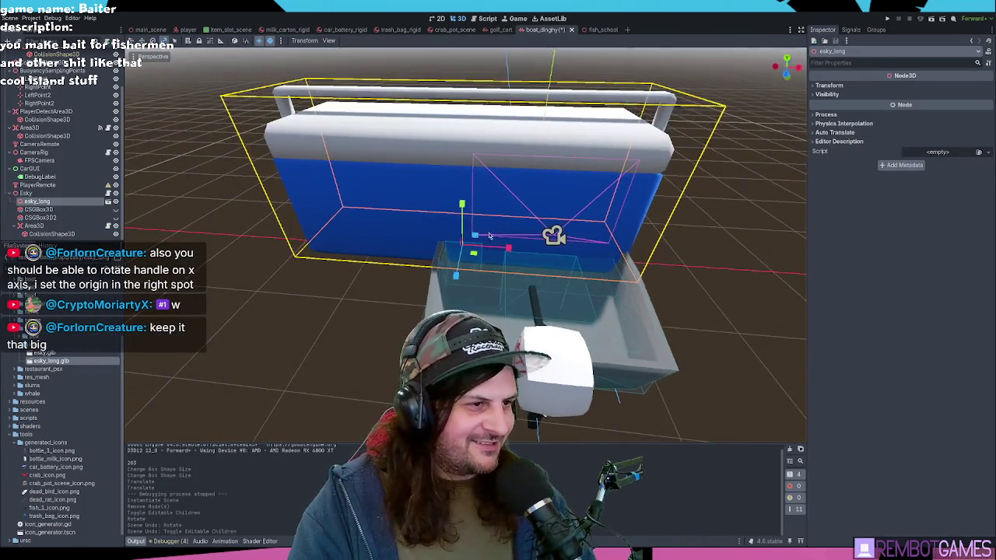
Step: Scale esky_long down to 0.25 and turn it 90° on Y
left_click(837, 86)
mouse_move(845, 146)
left_mouse_down()
mouse_move(821, 146)
mouse_move(835, 147)
left_mouse_up()
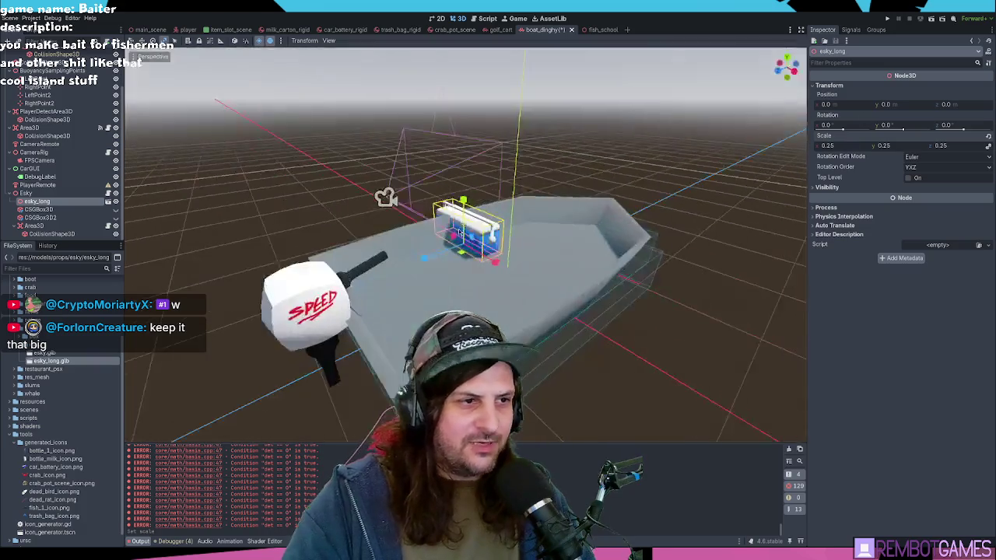
mouse_move(498, 233)
left_mouse_down()
mouse_move(518, 246)
mouse_move(494, 258)
mouse_move(411, 243)
left_mouse_up()
key("f")
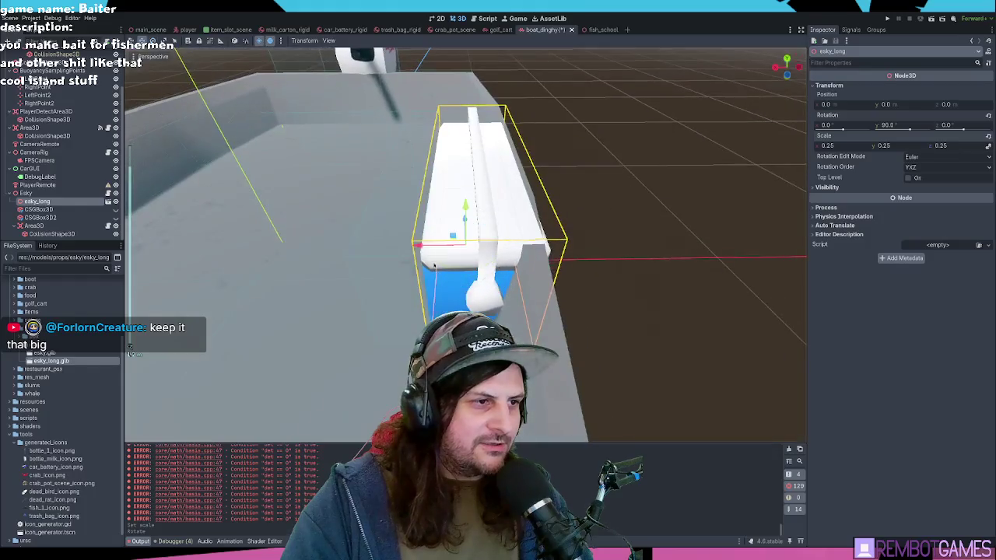
key("KP_1")
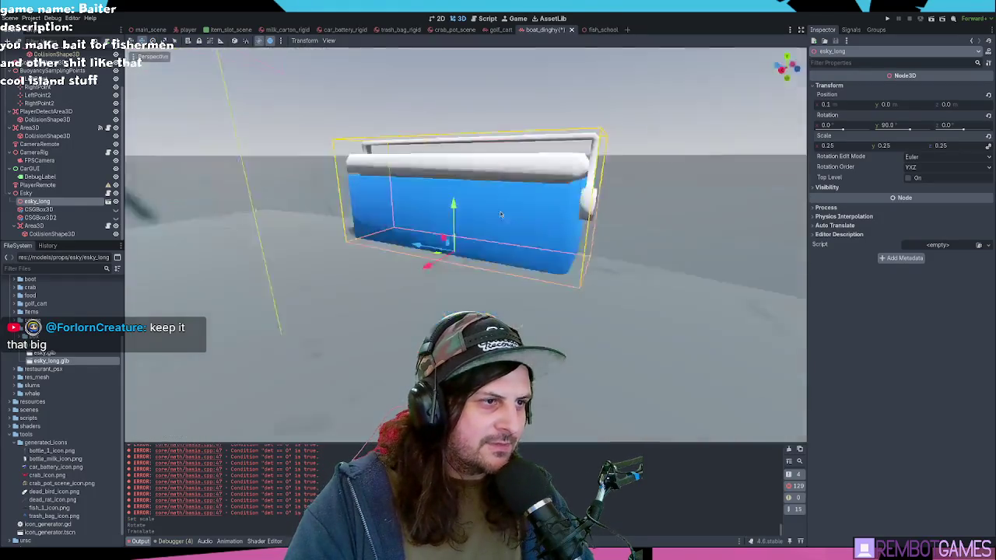
Step: Hide esky_long and show the CSGBox3D2 placeholder box to compare them
left_click(39, 210)
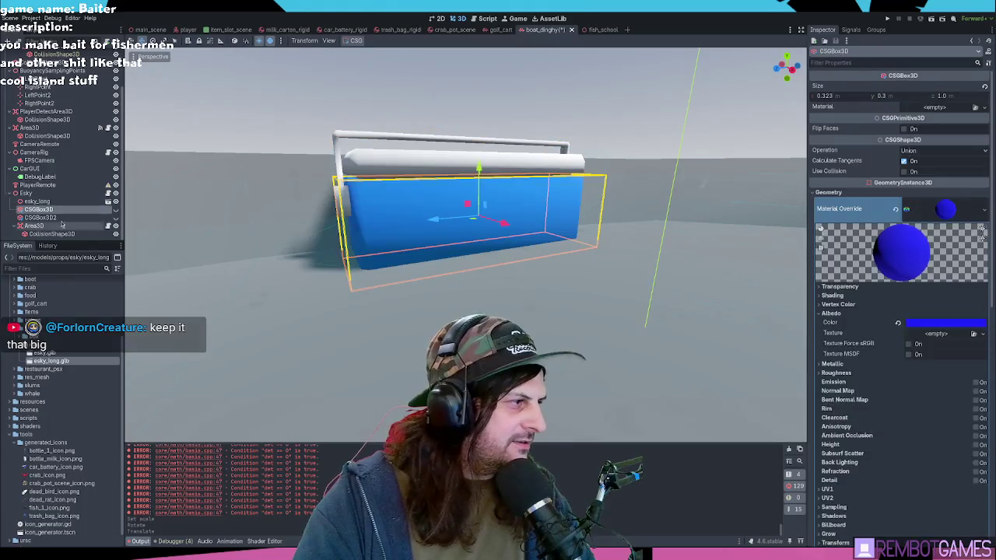
left_click(116, 202)
left_click(116, 217)
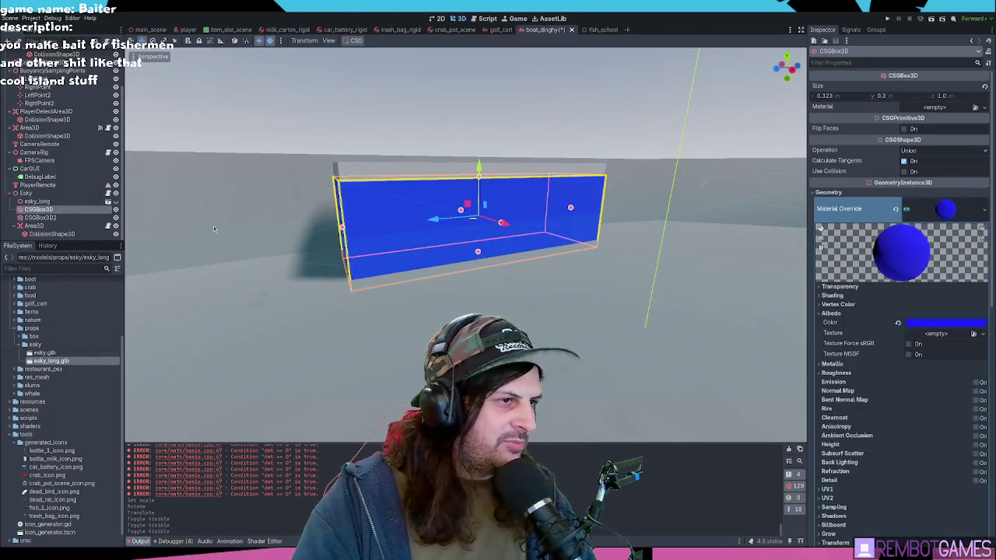
left_click(389, 225)
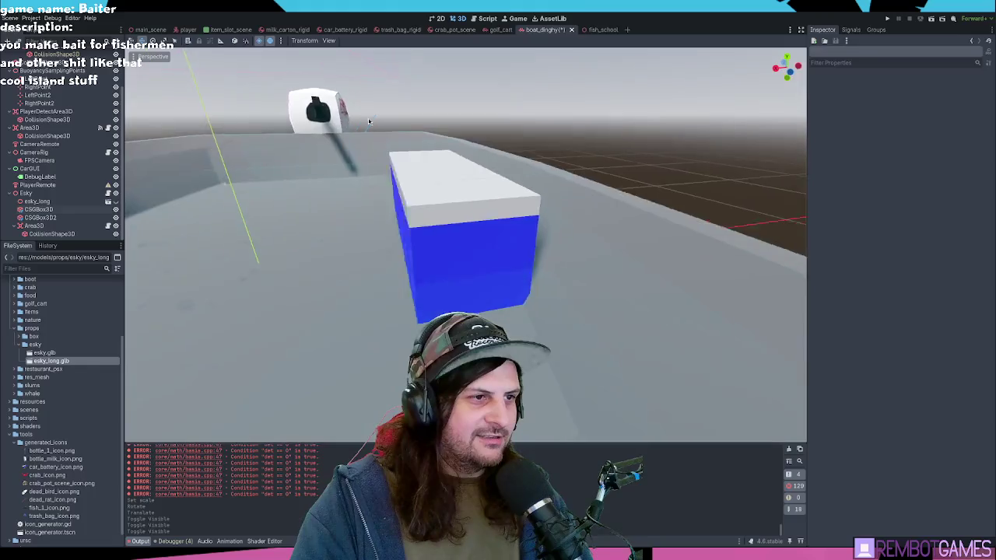
Step: Hide CSGBox3D and CSGBox3D2, show esky_long again, and orbit around to inspect it
left_click(116, 217)
left_click(116, 210)
left_click(116, 202)
left_click_drag(393, 153, 389, 184)
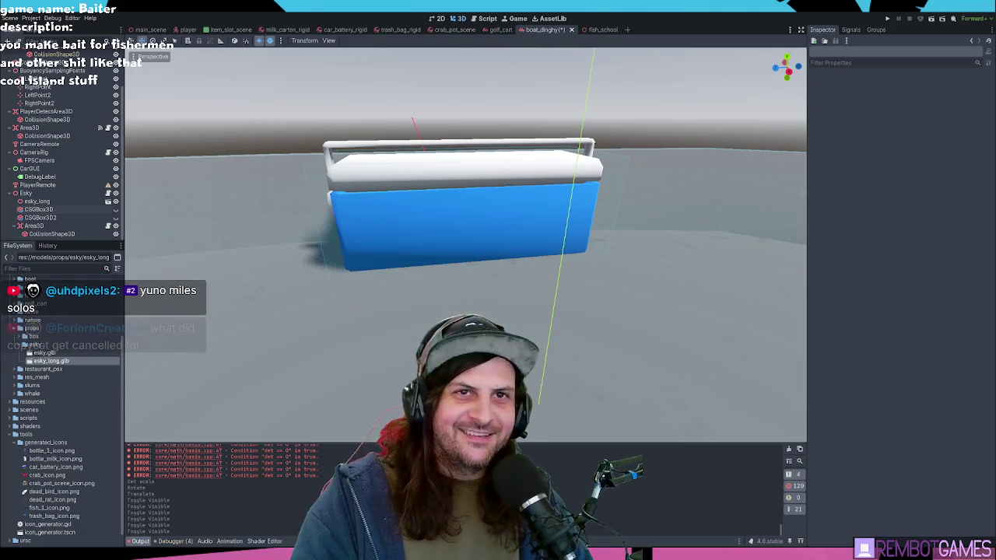
mouse_move(615, 226)
left_mouse_down()
mouse_move(601, 234)
mouse_move(661, 242)
mouse_move(467, 242)
mouse_move(417, 189)
mouse_move(402, 190)
mouse_move(538, 226)
mouse_move(499, 233)
mouse_move(375, 177)
mouse_move(389, 193)
mouse_move(377, 231)
left_mouse_up()
left_click(417, 189)
left_click(377, 232)
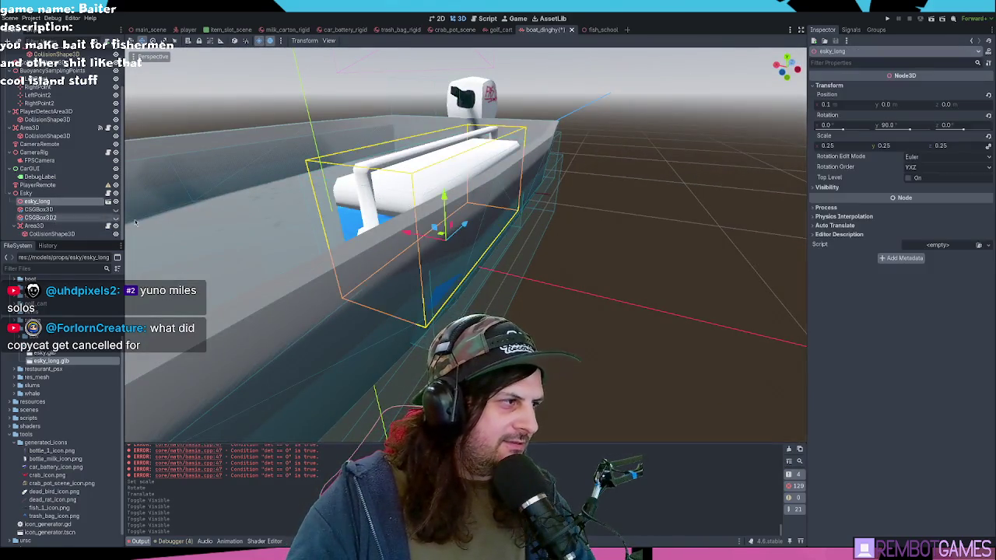
key("ctrl+z")
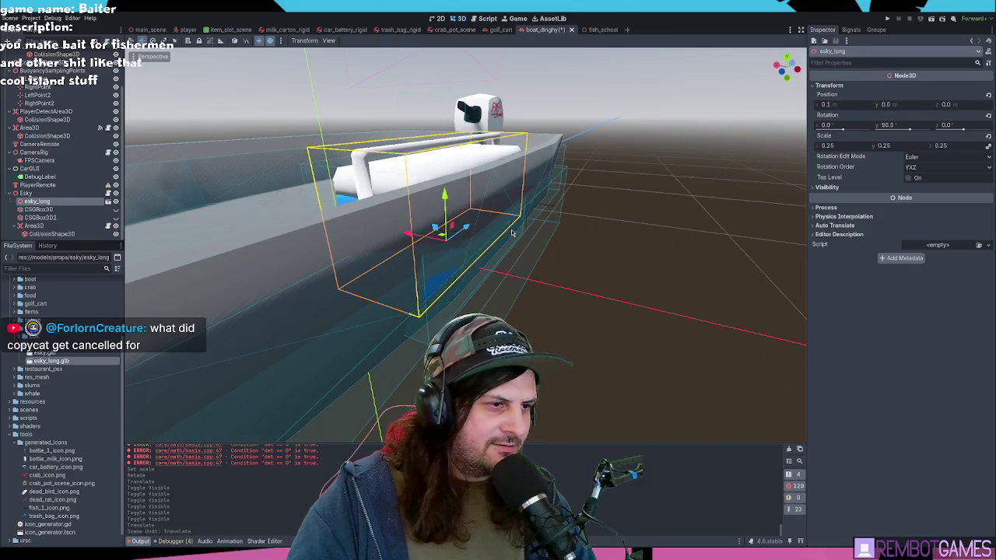
left_click_drag(377, 231, 402, 225)
mouse_move(489, 239)
left_mouse_down()
mouse_move(535, 246)
mouse_move(463, 282)
mouse_move(496, 241)
left_mouse_up()
key("ctrl+z")
scroll(496, 241, "up", 8)
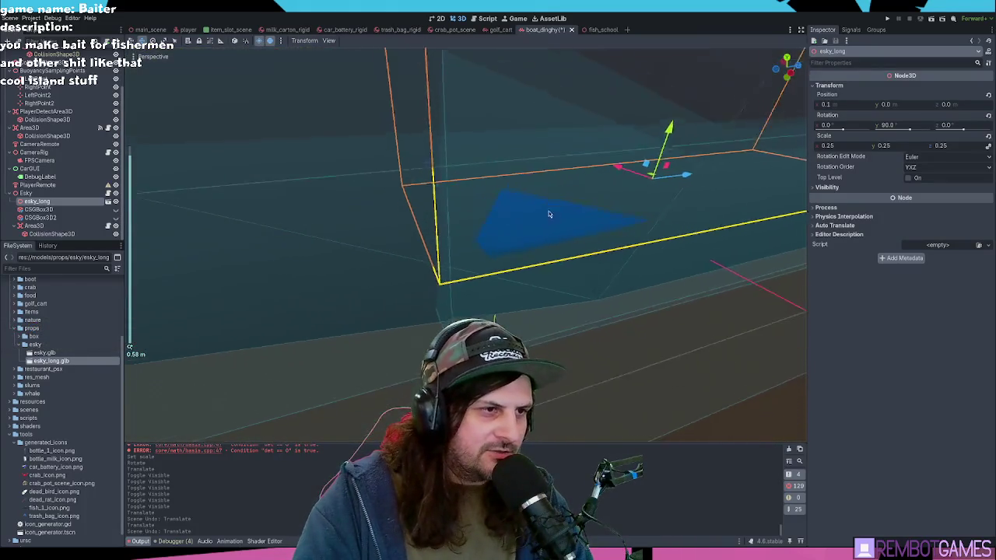
scroll(548, 211, "down", 5)
key("g")
key("z")
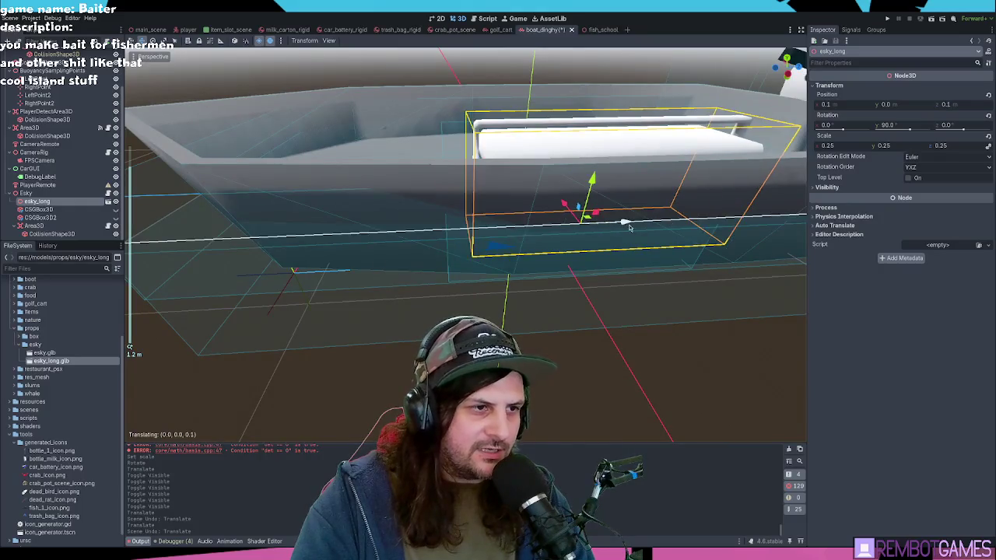
right_click(649, 226)
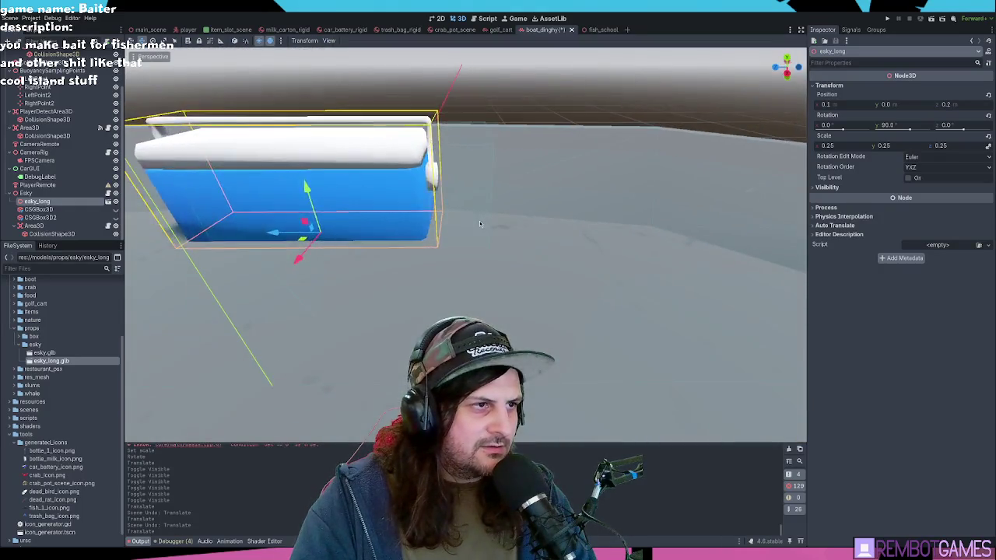
left_click(26, 193)
scroll(265, 171, "up", 3)
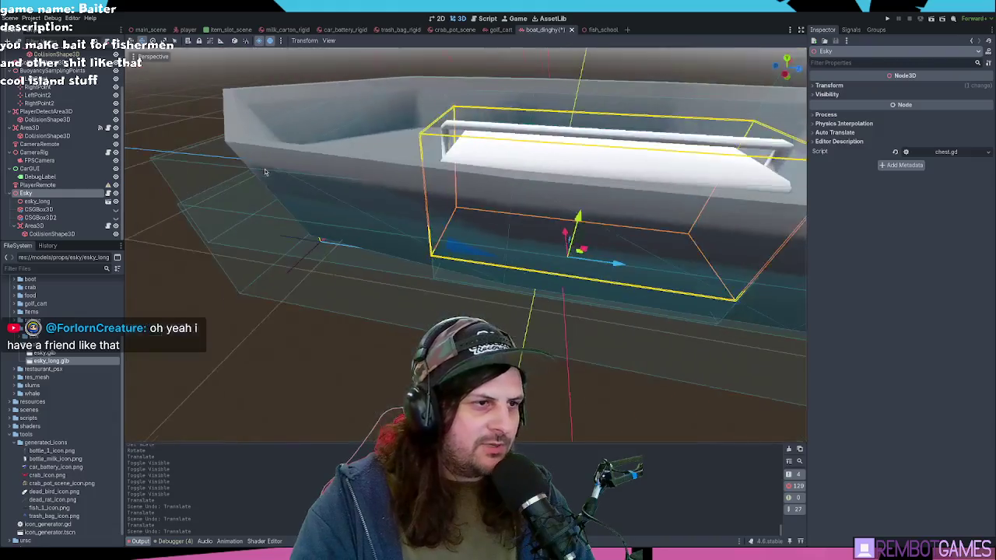
scroll(674, 272, "up", 5)
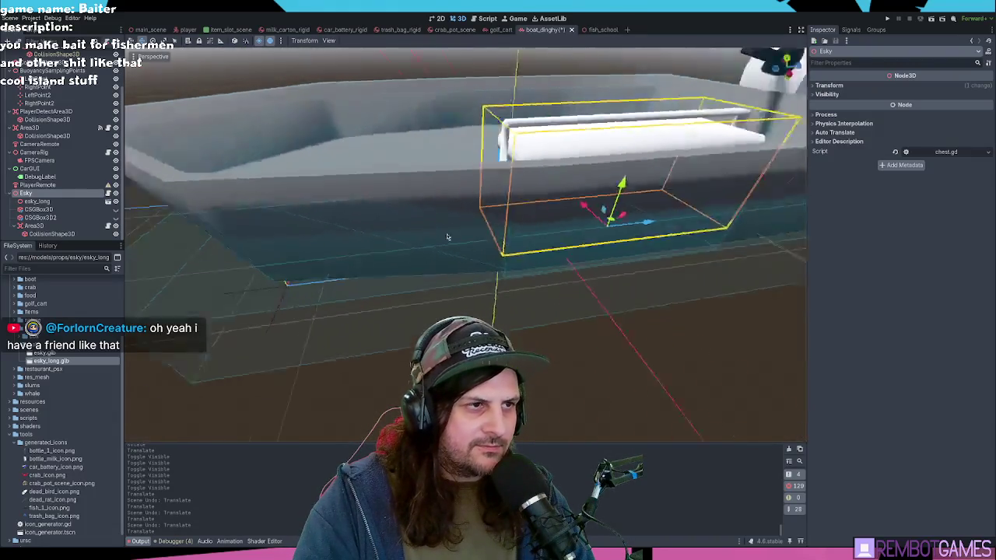
left_click(331, 217)
scroll(464, 215, "down", 3)
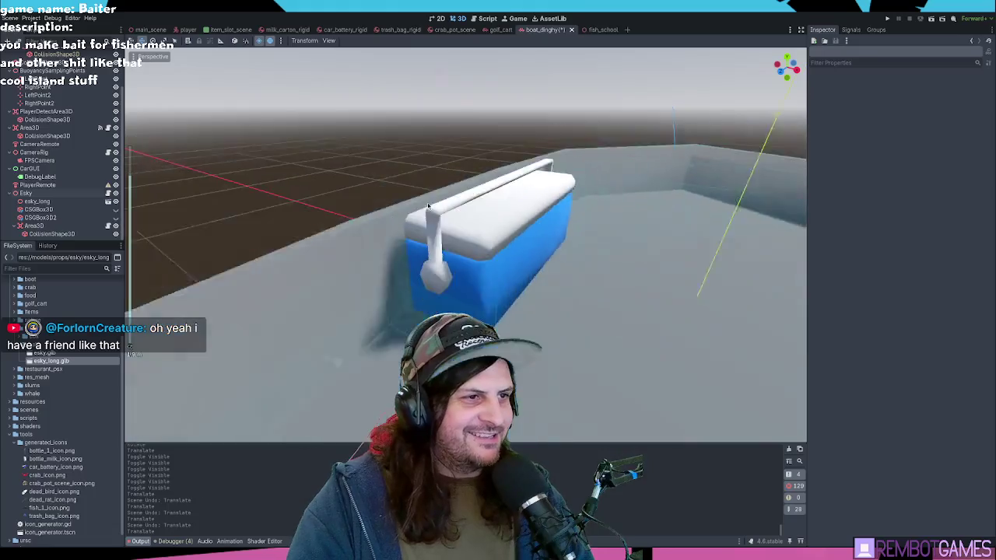
left_click(70, 200)
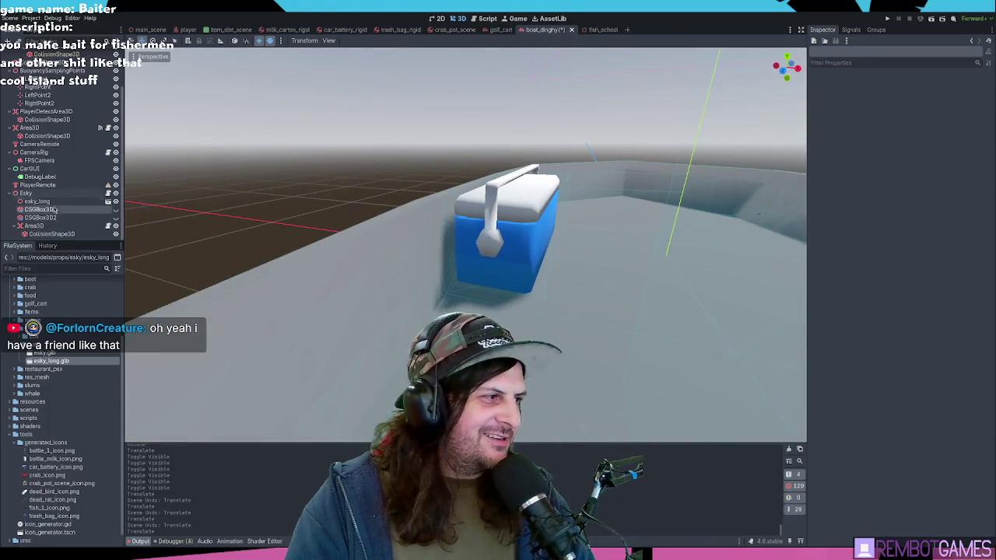
Step: Make esky_long's children editable, rotate its HANDLE about 47 degrees, and save the scene
key("ctrl+s")
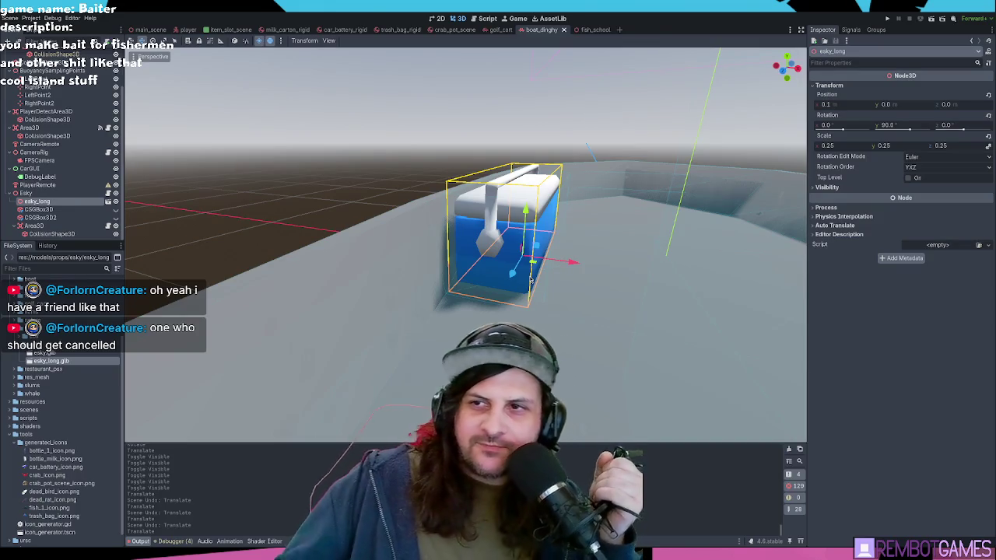
mouse_move(531, 279)
left_mouse_down()
mouse_move(580, 216)
mouse_move(483, 218)
left_mouse_up()
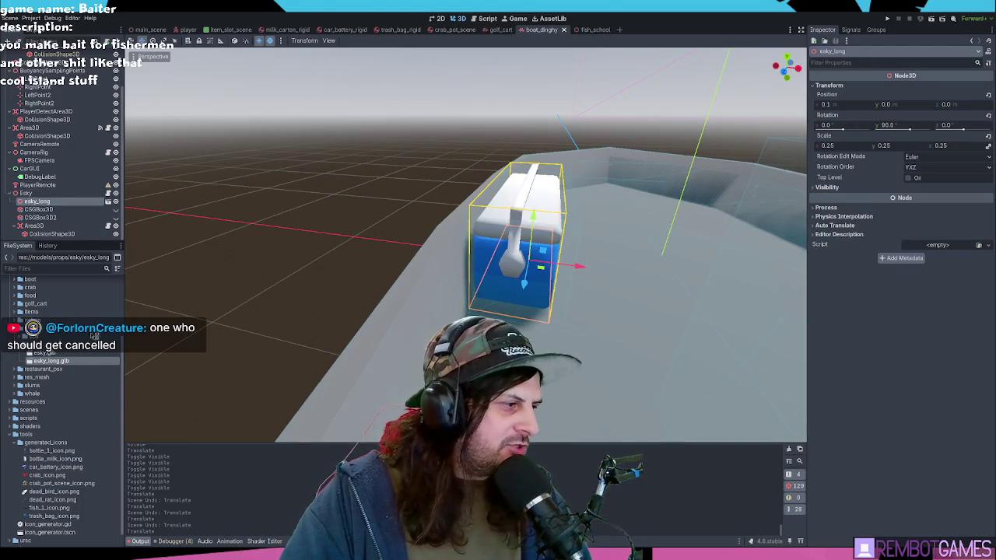
right_click(70, 202)
left_click(93, 467)
left_click(48, 210)
left_click(45, 226)
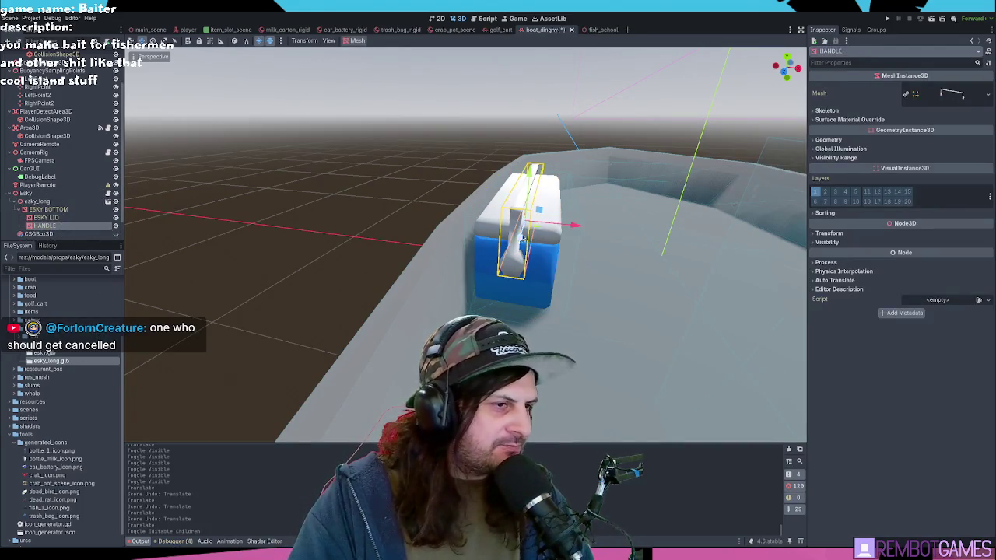
mouse_move(545, 212)
left_mouse_down()
mouse_move(529, 189)
mouse_move(514, 190)
left_mouse_up()
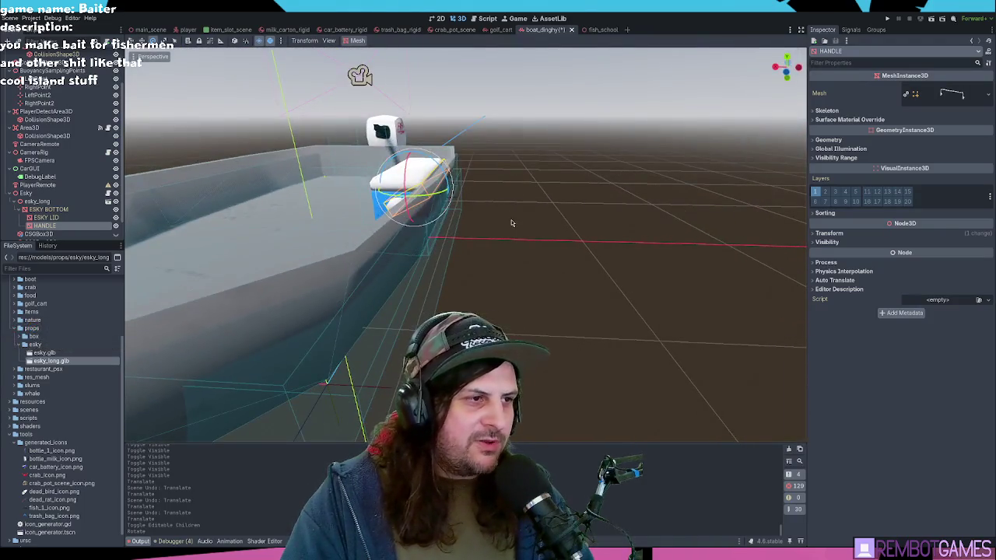
left_click(514, 224)
mouse_move(530, 237)
left_mouse_down()
mouse_move(478, 272)
mouse_move(522, 225)
mouse_move(533, 236)
left_mouse_up()
key("ctrl+s")
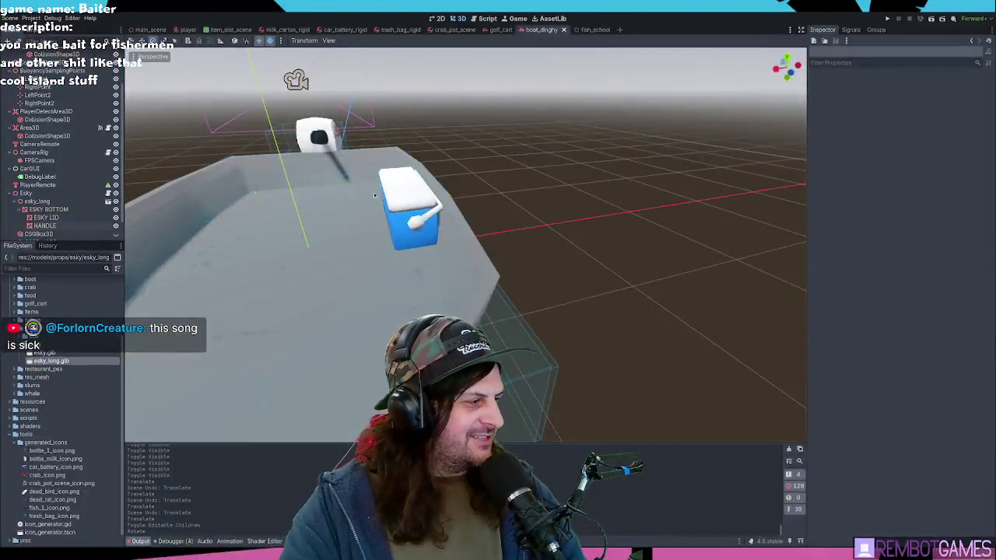
left_click_drag(374, 196, 530, 261)
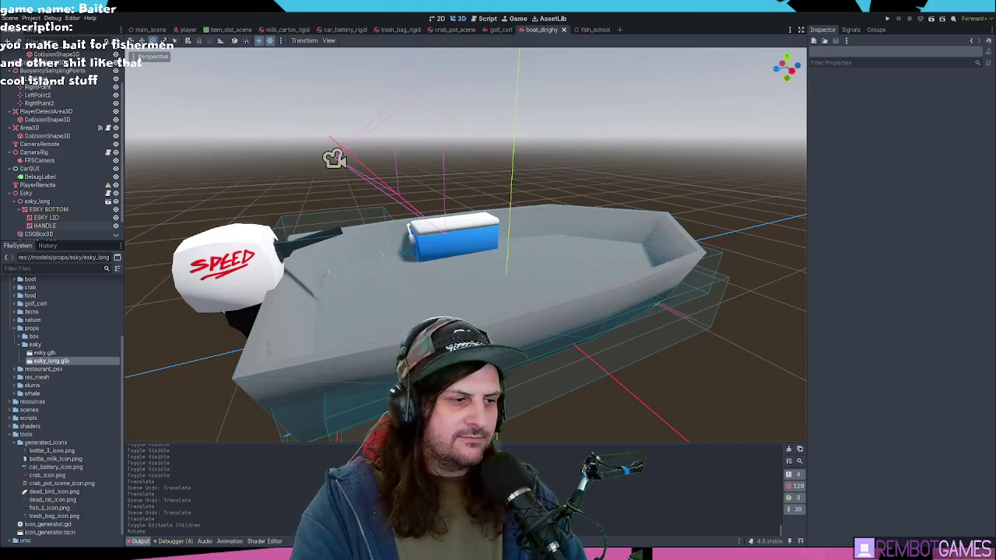
Step: Search the built-in help for 'audiostream' and open the AudioStreamPlaybackSynchronized page
left_click_drag(506, 88, 542, 232)
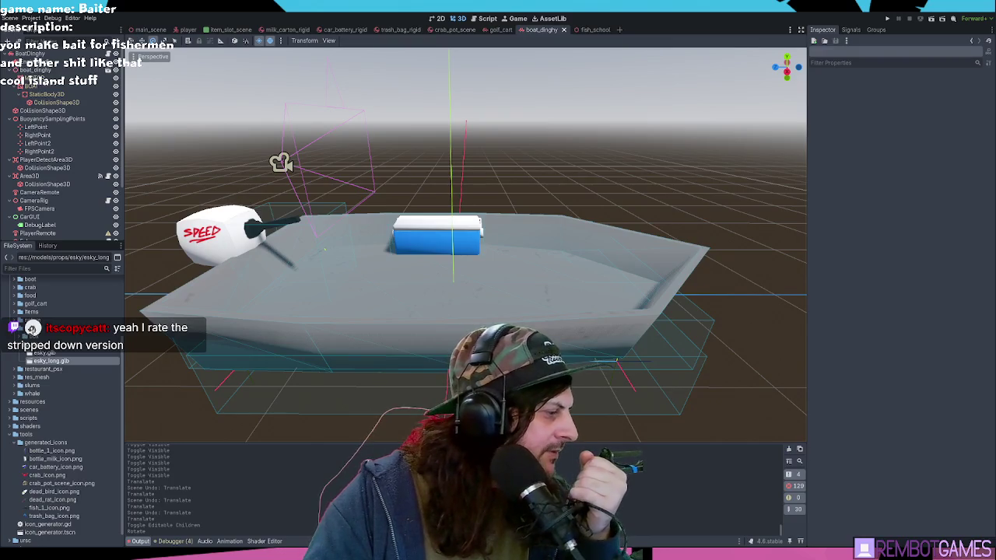
key("F1")
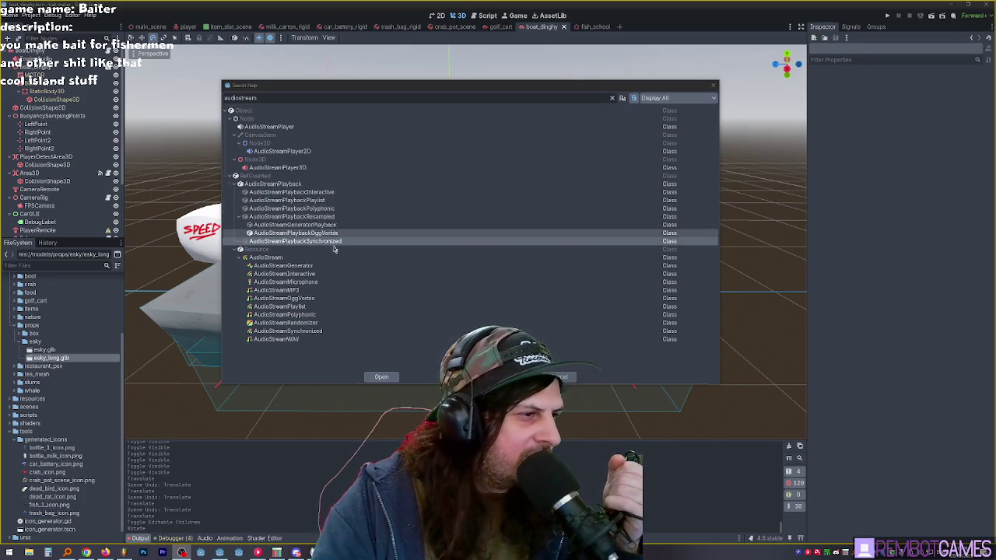
double_click(295, 243)
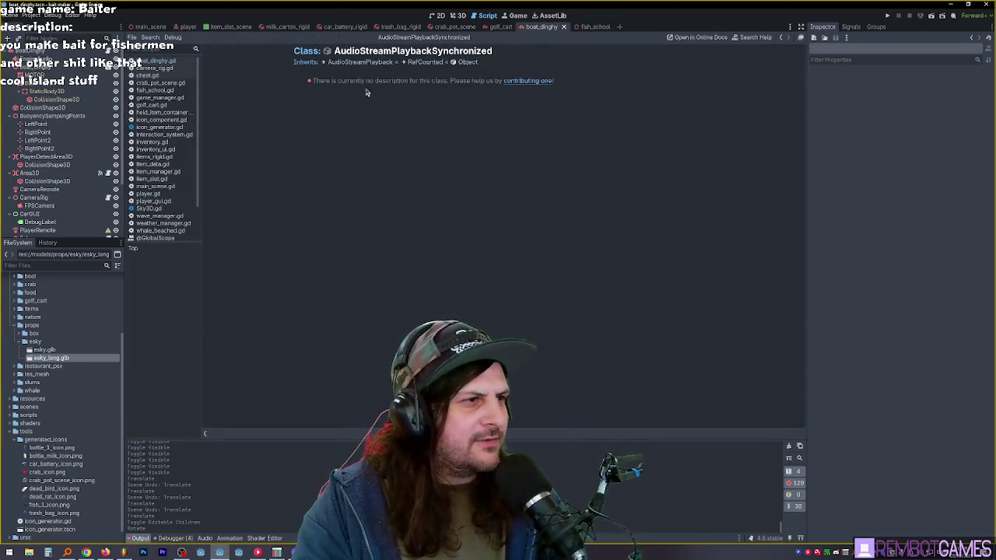
Step: Open the parent AudioStreamPlayback class page, browse its methods, then select the BoatDinghy root
left_click(363, 63)
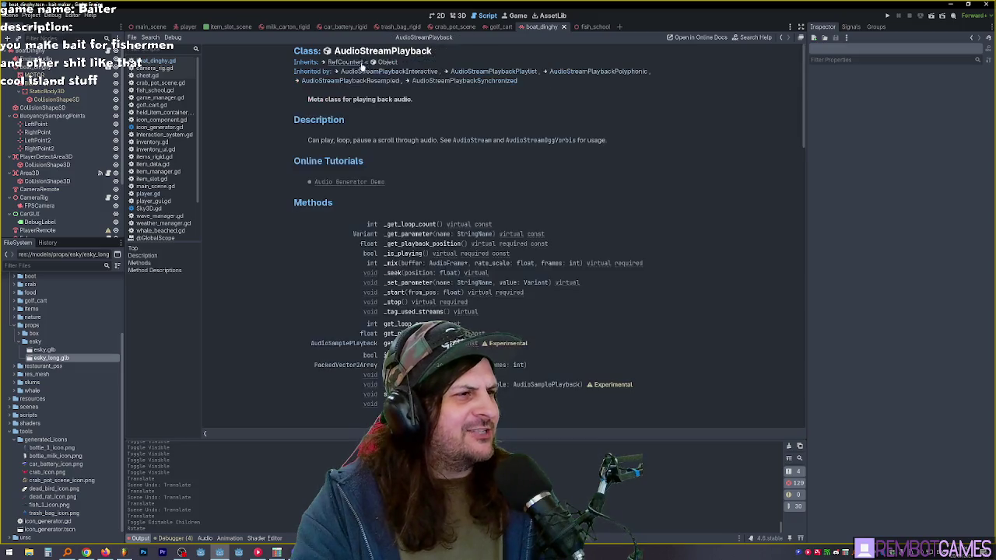
key("alt+Left")
left_click(370, 63)
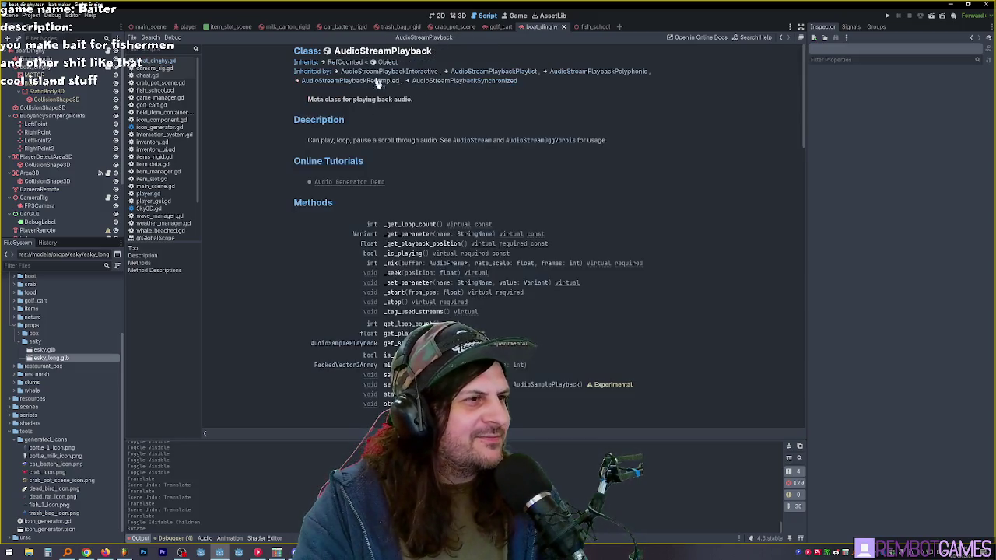
scroll(513, 170, "down", 10)
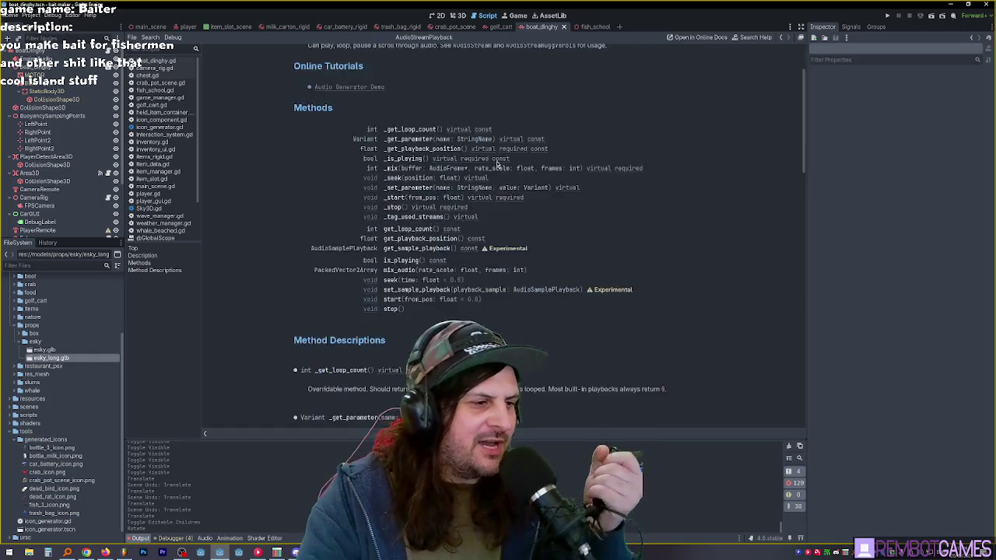
scroll(494, 168, "up", 12)
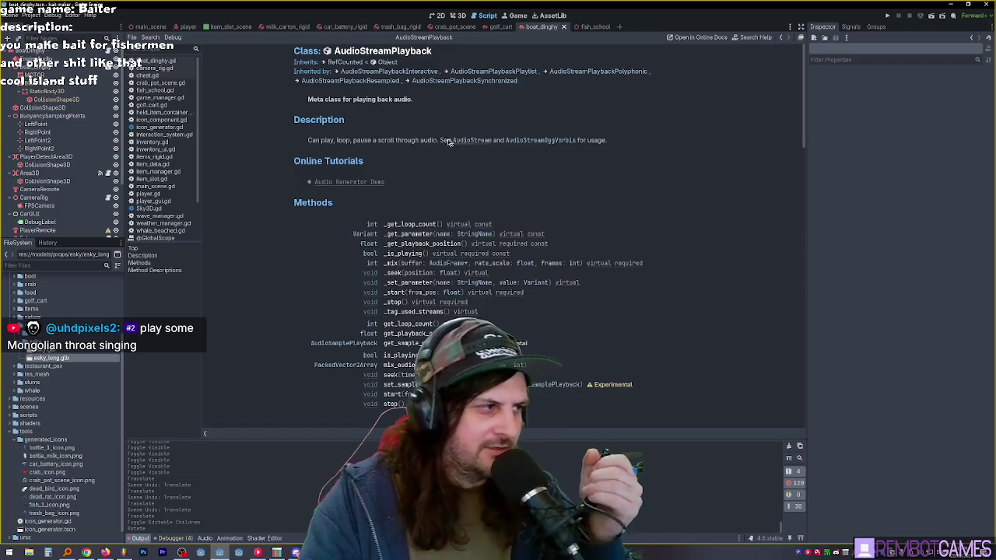
scroll(78, 138, "down", 3)
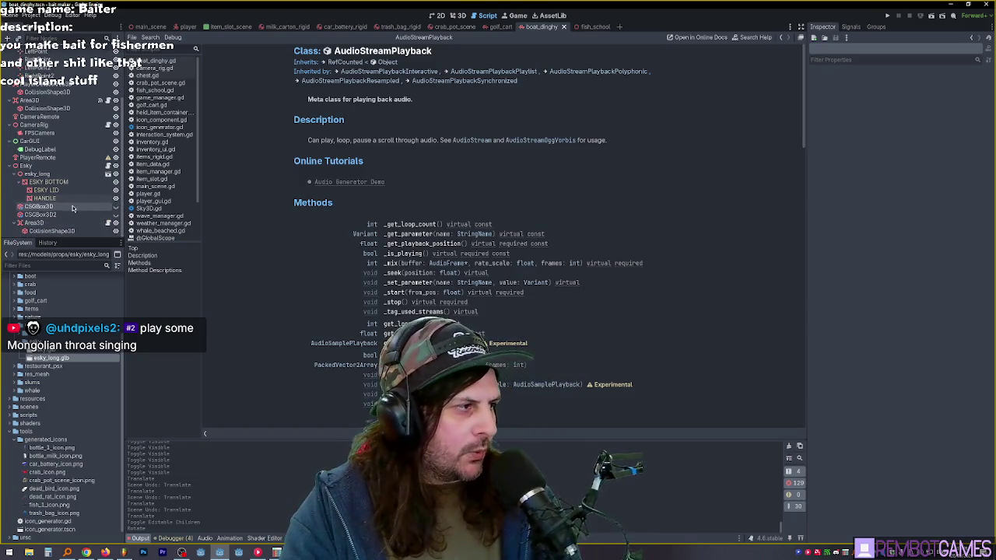
scroll(51, 132, "up", 3)
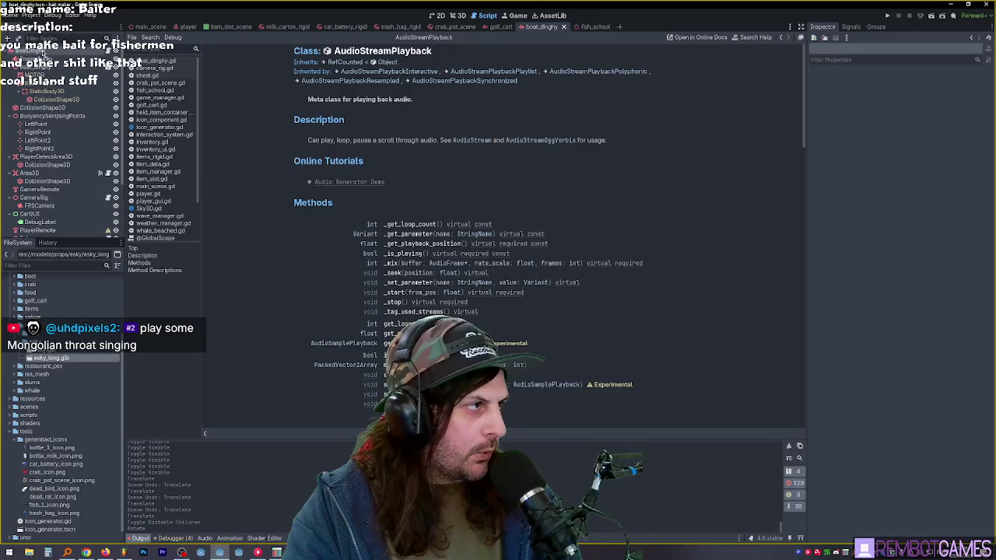
left_click(60, 171)
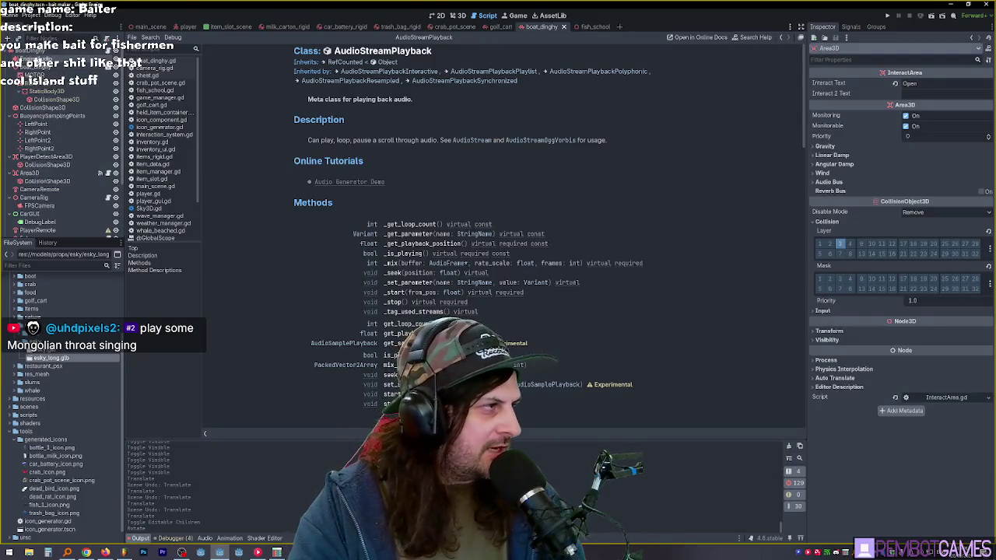
left_click(78, 60)
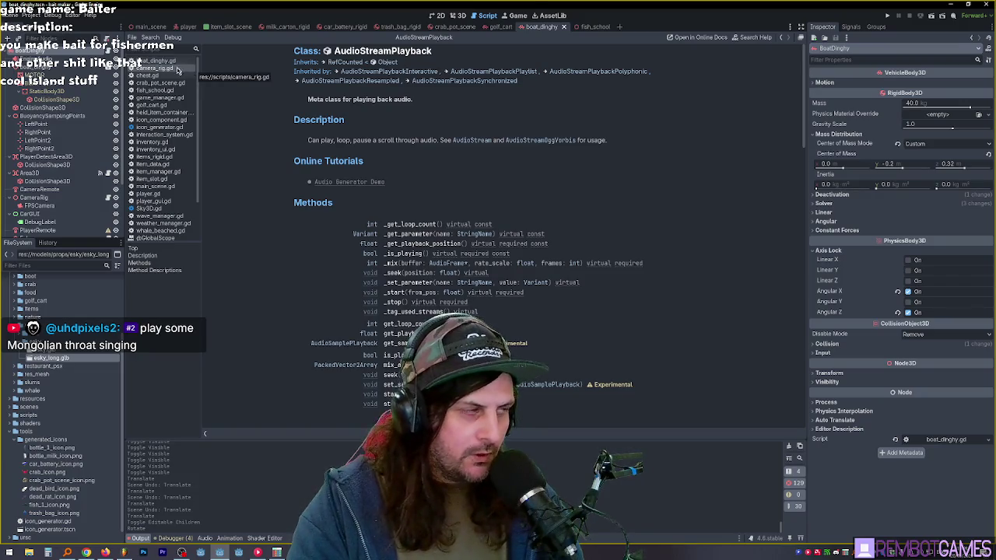
Step: Add an AudioStreamPlayer node found by searching 'audio', then return to the 3D view
key("ctrl+a")
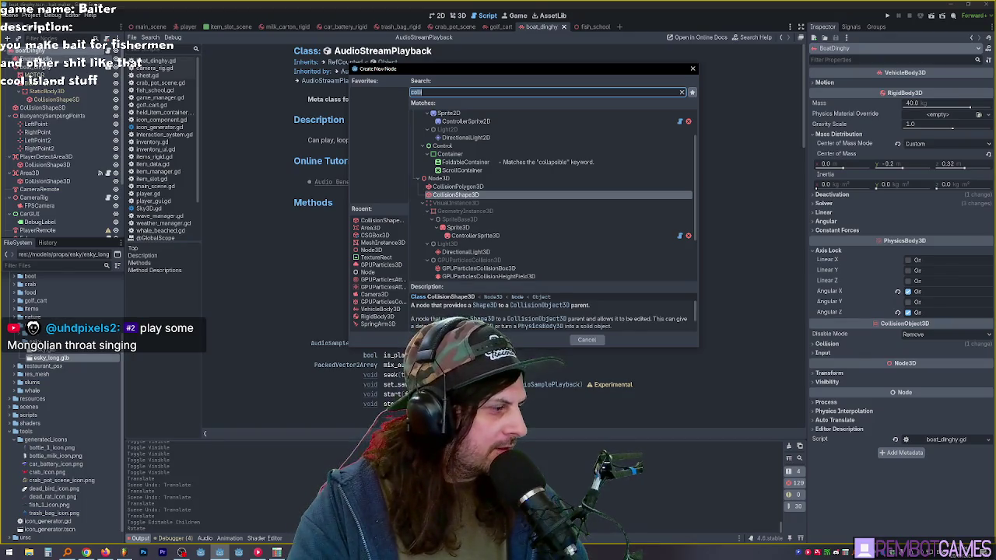
key("Escape")
key("ctrl+a")
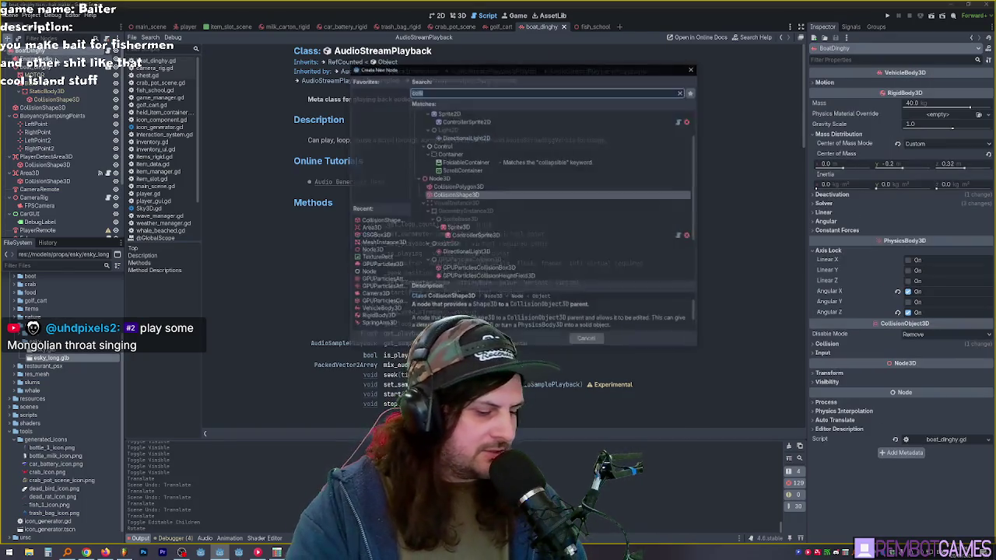
type("audio")
left_click(461, 171)
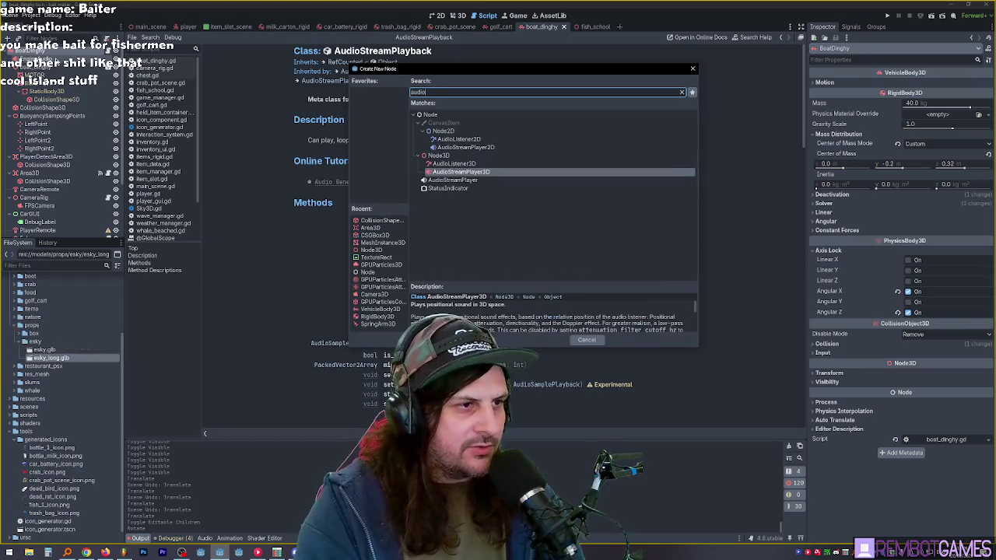
double_click(452, 180)
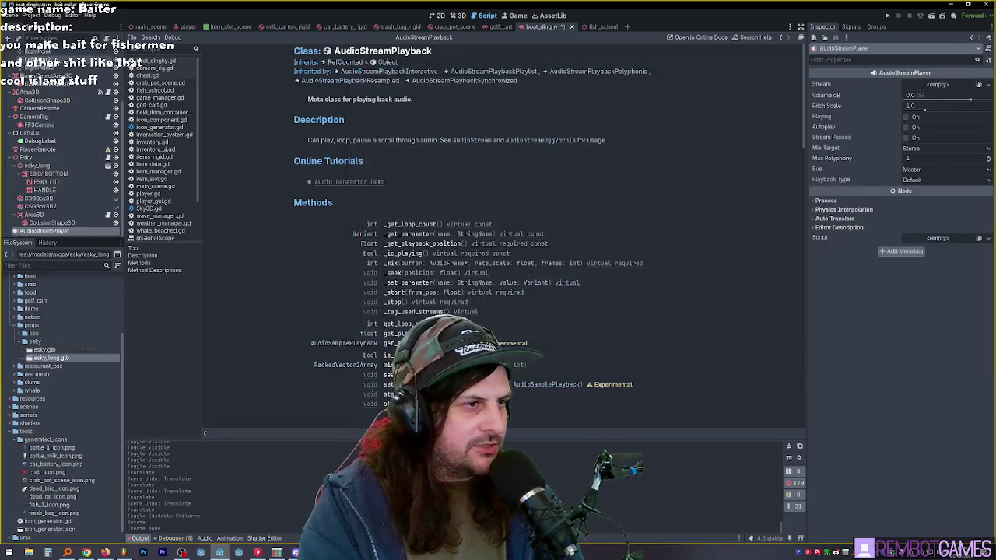
left_click(342, 83)
left_click(459, 15)
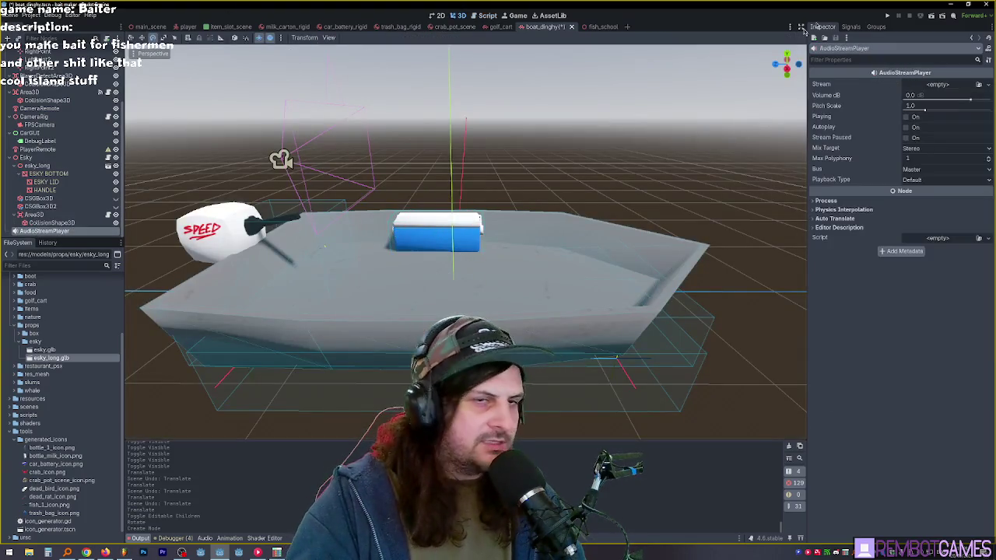
Step: Assign an AudioStreamSynchronized with five slots, lower the second's volume, then clear Stream again
left_click(988, 84)
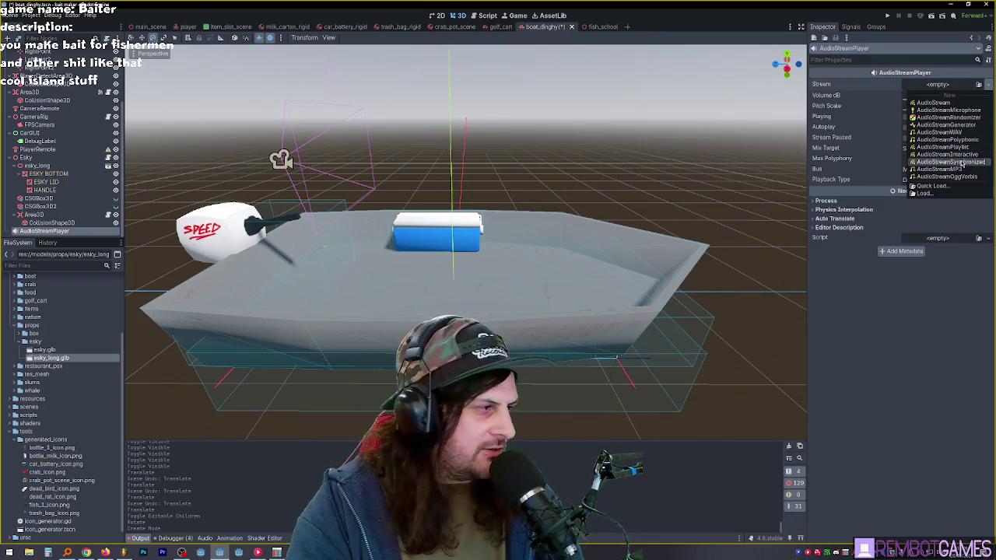
left_click(957, 162)
left_click(931, 84)
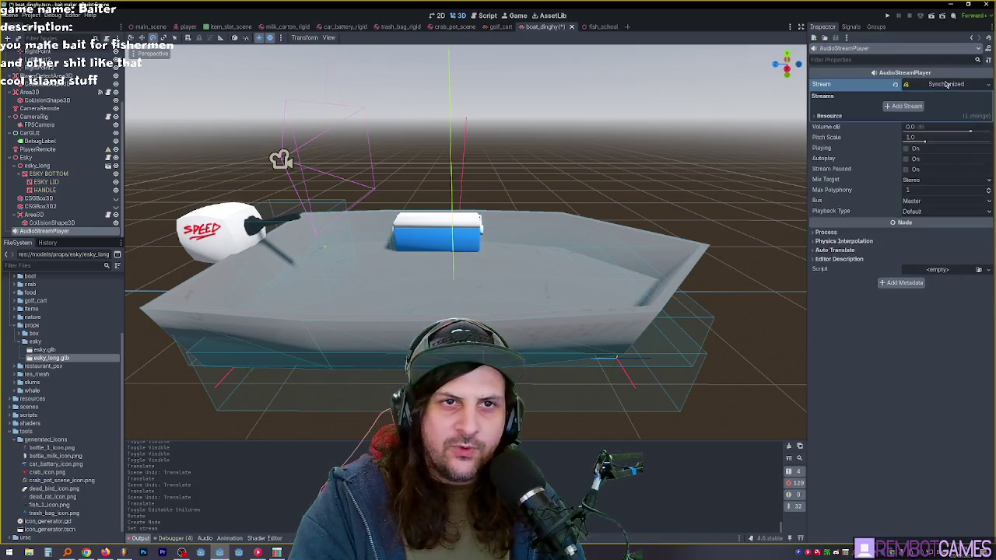
left_click(903, 109)
left_click(906, 134)
left_click(906, 159)
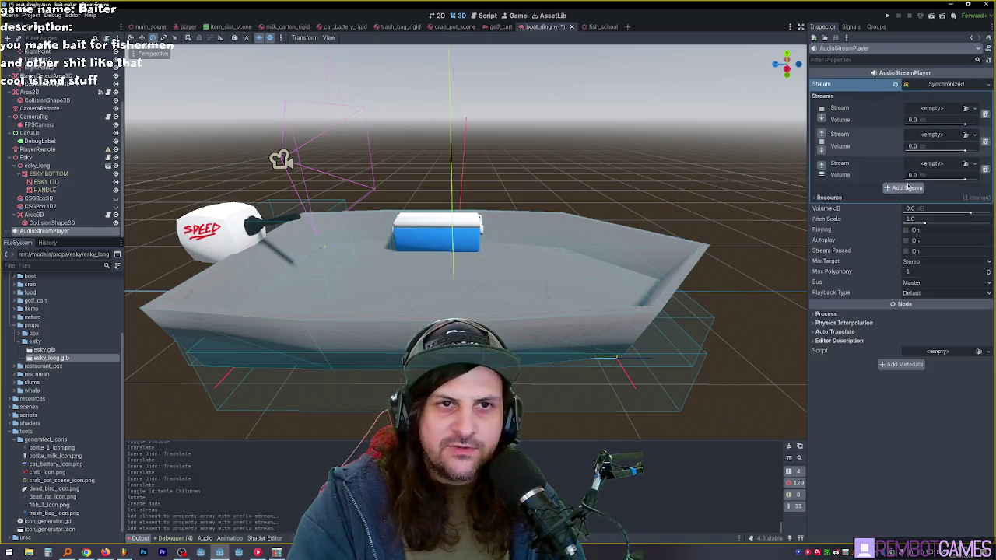
left_click(907, 188)
left_click(908, 217)
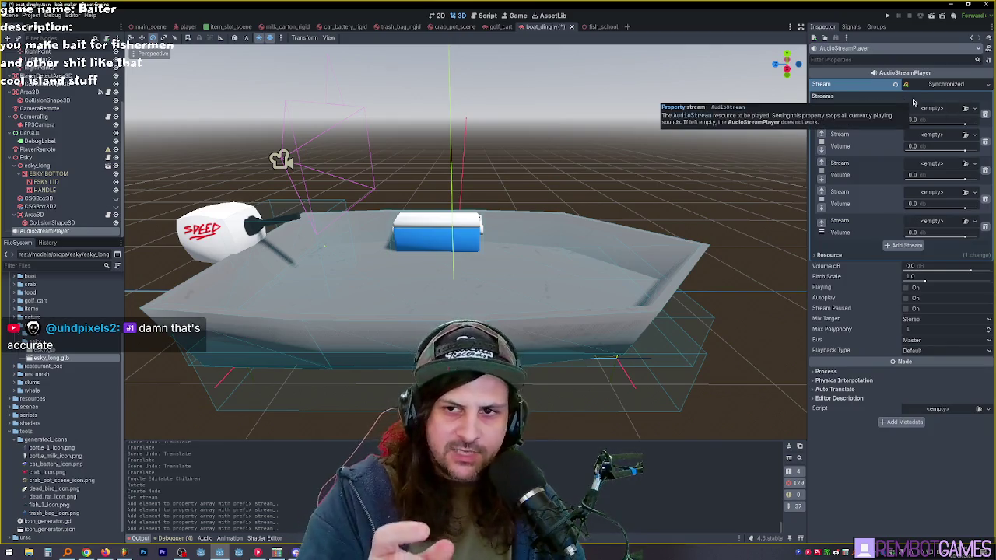
mouse_move(959, 150)
left_mouse_down()
mouse_move(934, 150)
mouse_move(926, 176)
mouse_move(906, 176)
left_mouse_up()
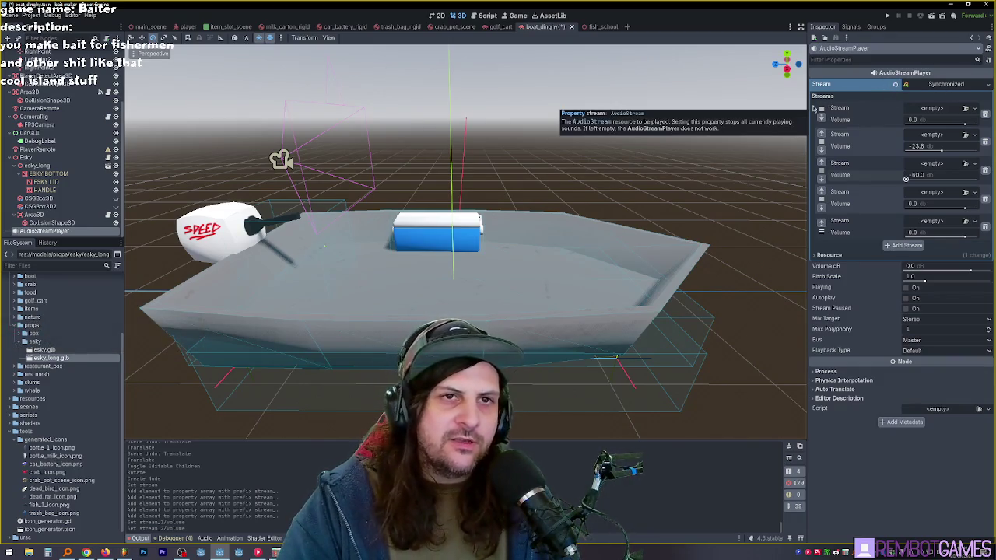
left_click(896, 86)
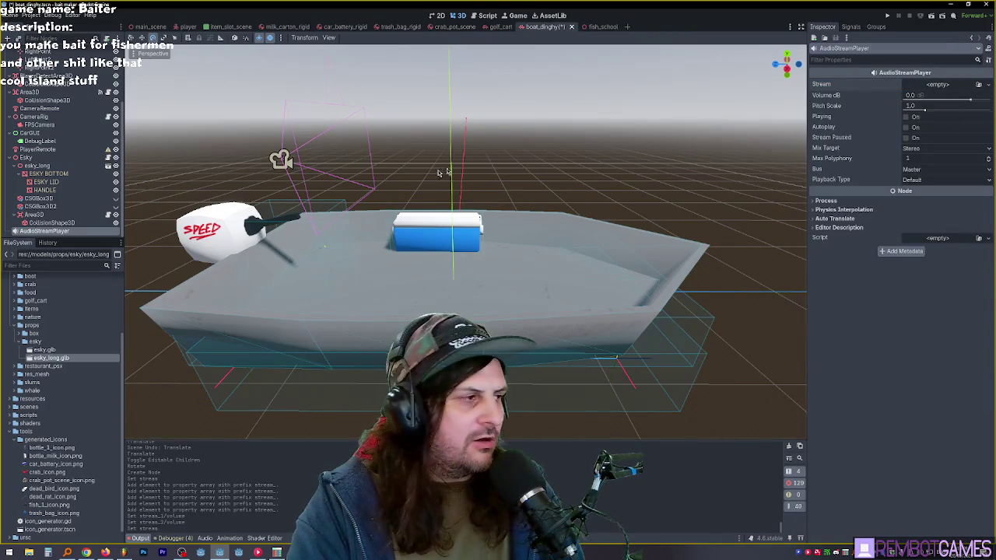
Step: Try an AudioStreamInteractive stream with one clip, then clear Stream back to empty
left_click(949, 86)
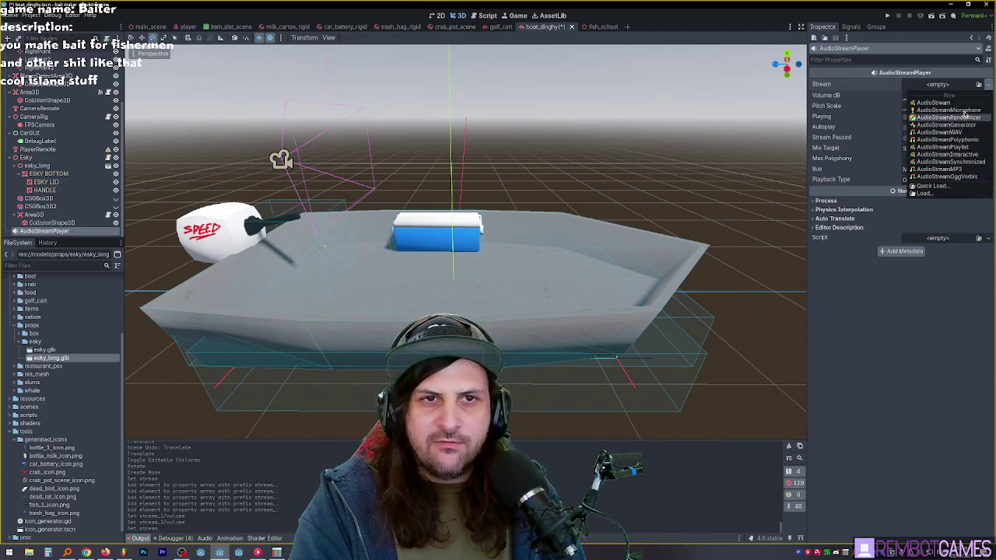
left_click(965, 154)
left_click(941, 87)
left_click(903, 109)
left_click(928, 119)
left_click(912, 108)
left_click(896, 86)
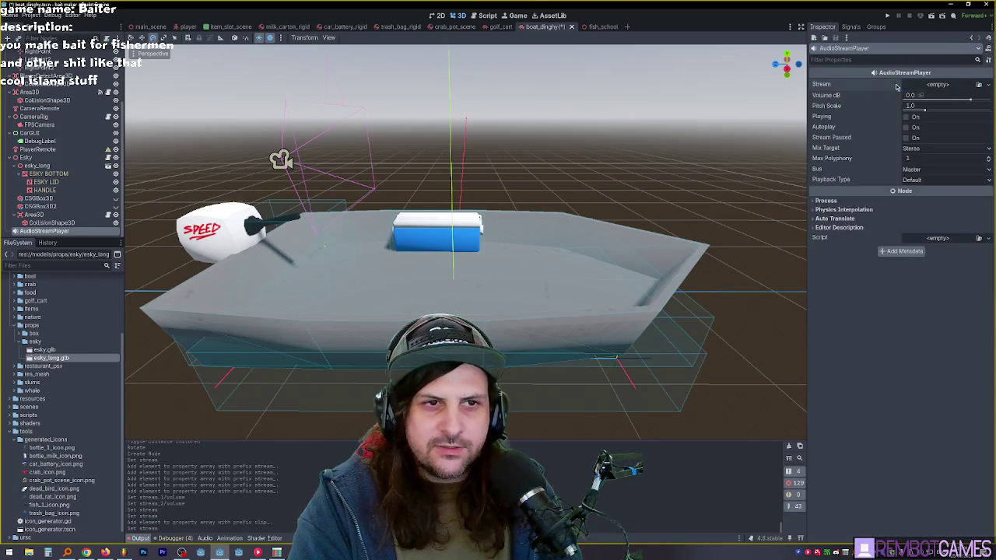
left_click(926, 86)
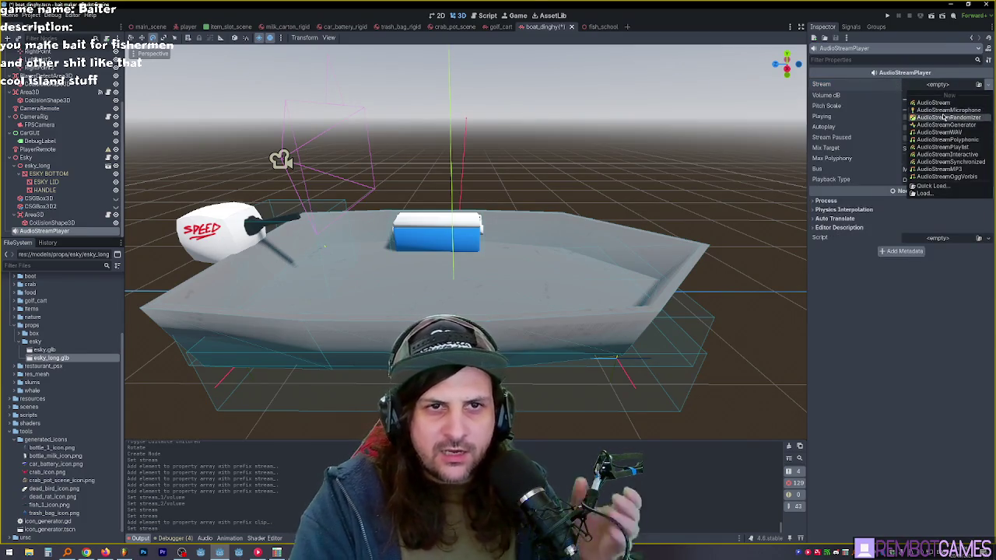
left_click(933, 92)
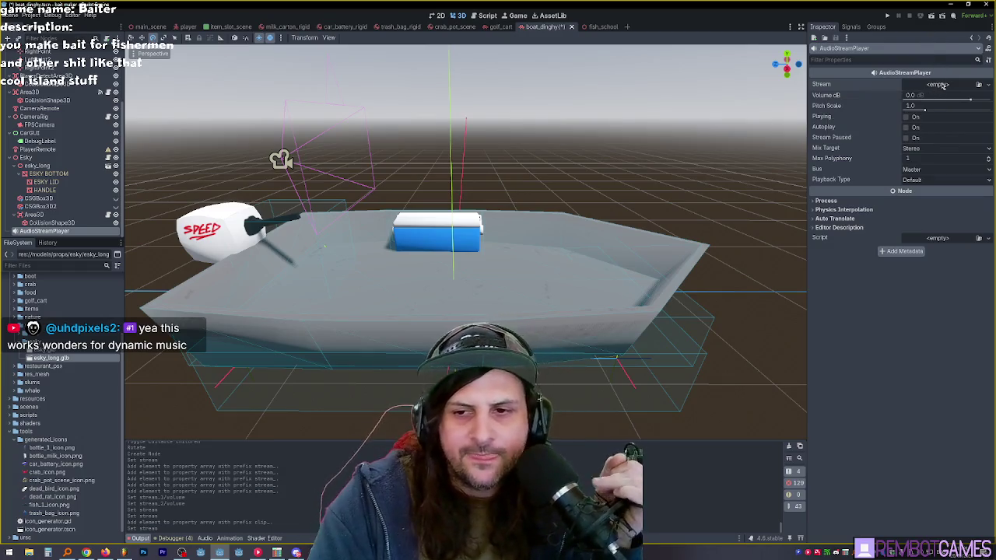
Step: Set Stream to a new AudioStreamSynchronized with two empty sub-streams
left_click(942, 85)
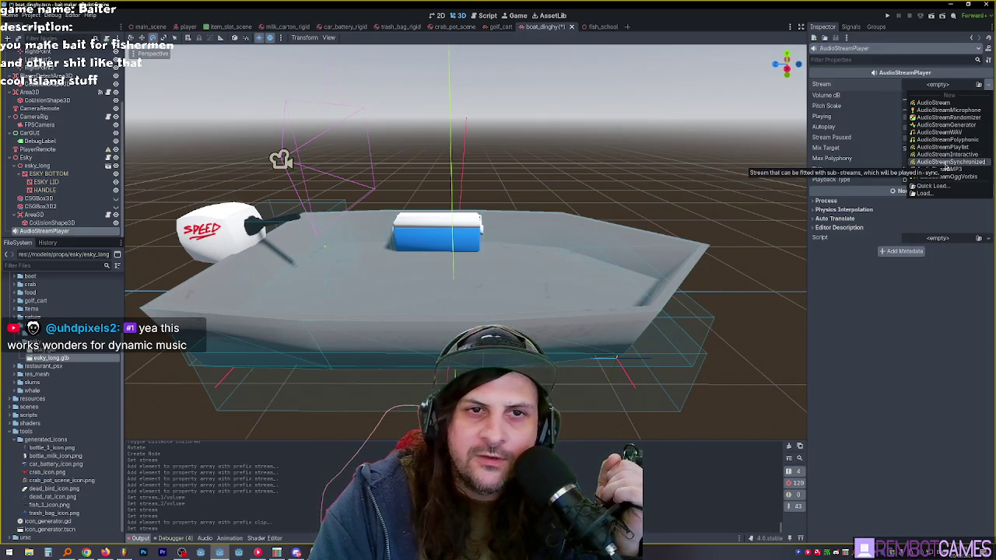
left_click(945, 163)
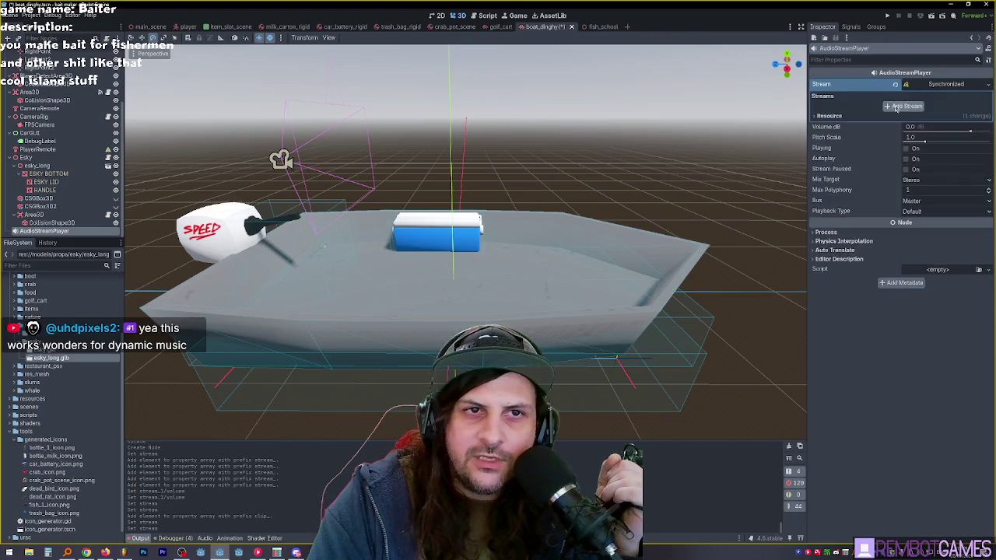
left_click(896, 110)
left_click(916, 134)
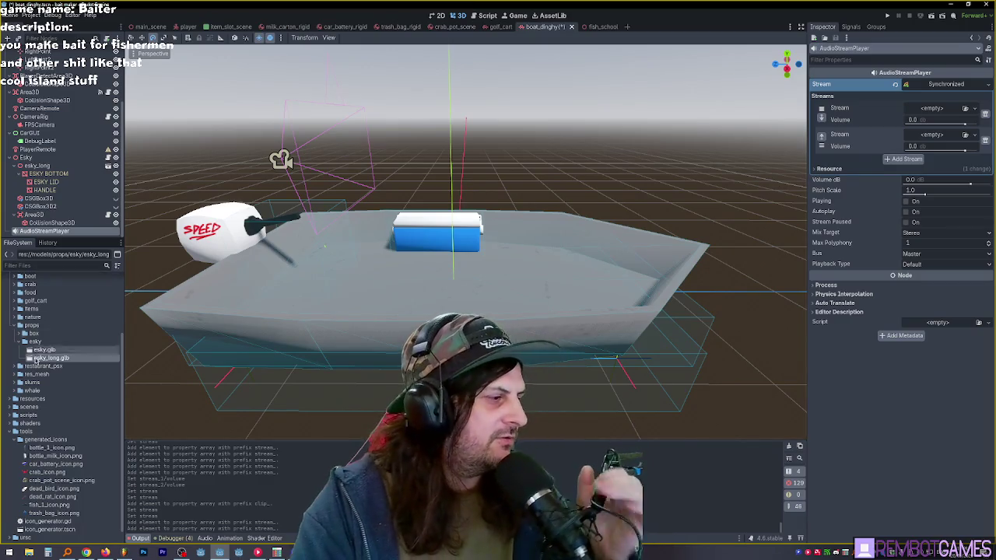
Step: Load door_knocking.ogg and rain_sfx.ogg into the two stream slots and start playback
scroll(21, 319, "up", 5)
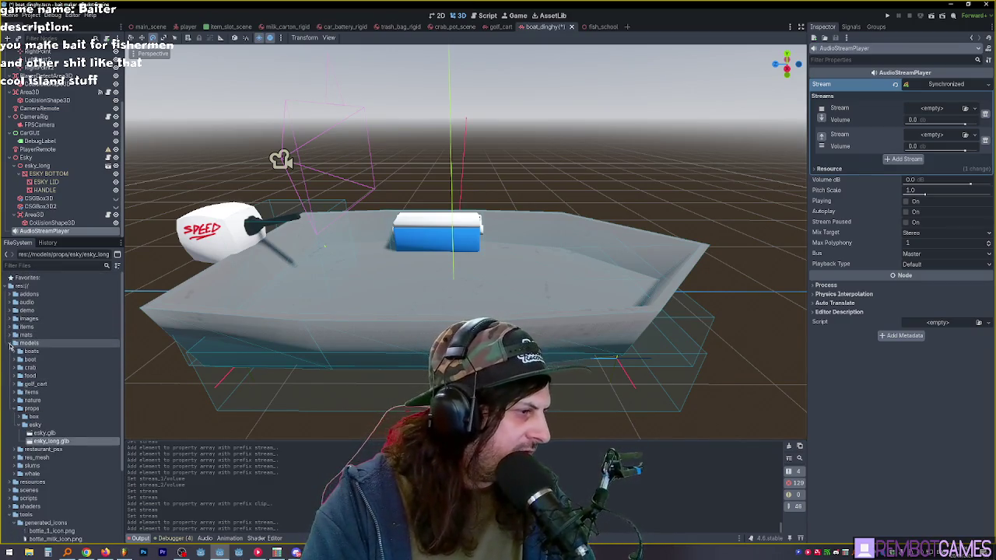
left_click(11, 343)
left_click(10, 302)
mouse_move(47, 343)
left_mouse_down()
mouse_move(938, 87)
mouse_move(944, 116)
left_mouse_up()
mouse_move(39, 352)
left_mouse_down()
mouse_move(320, 390)
mouse_move(941, 166)
left_mouse_up()
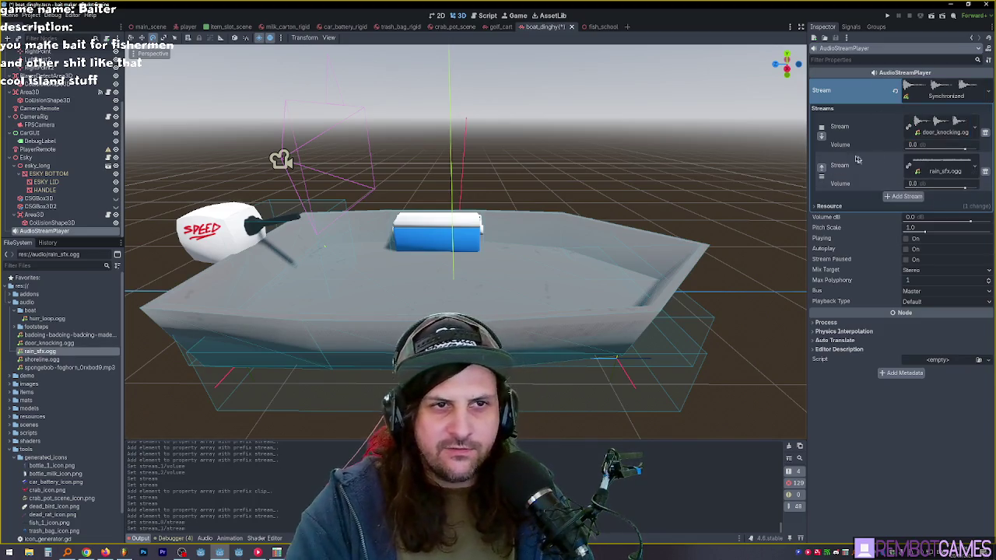
left_click(906, 239)
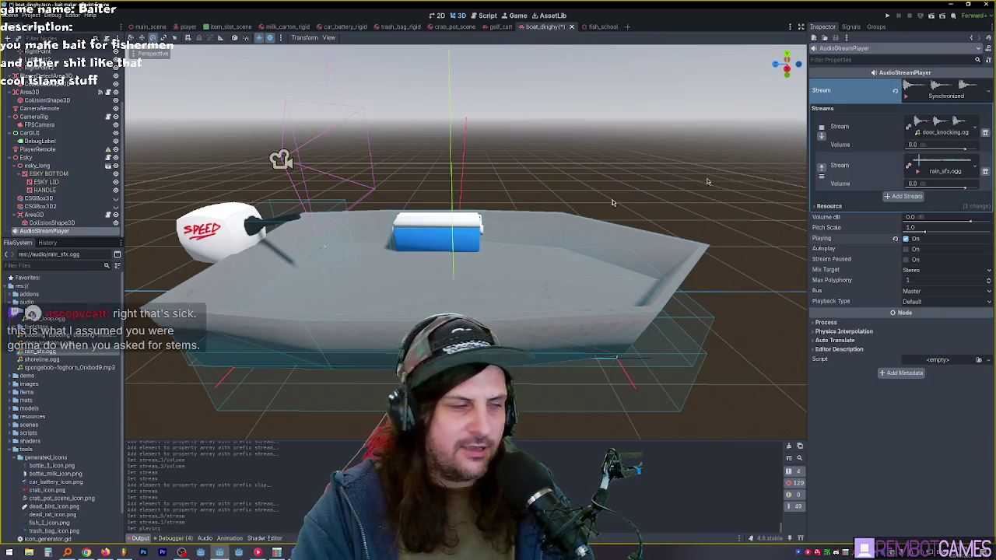
Step: Replace the first layer with shoreline.ogg and resume playback
left_click_drag(42, 360, 334, 218)
left_click_drag(710, 190, 942, 131)
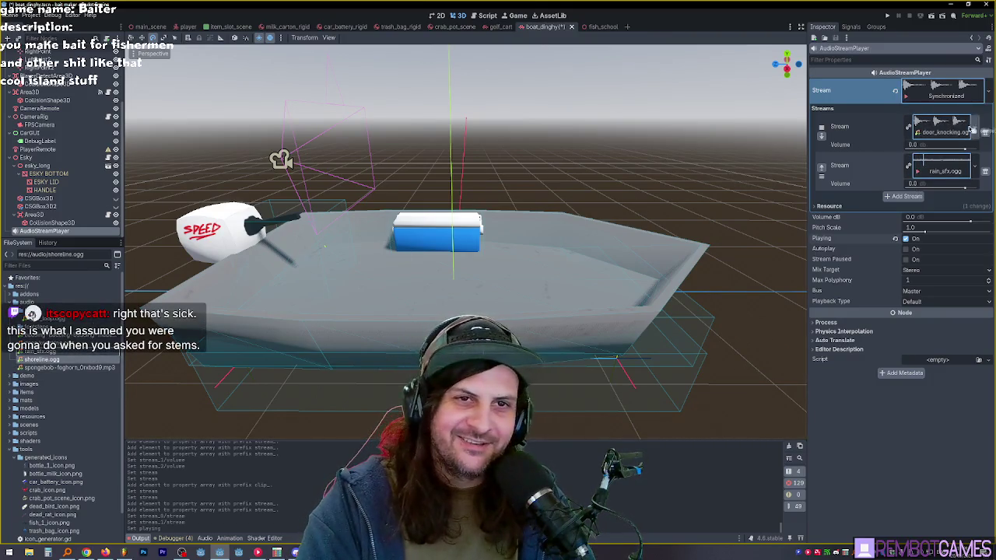
left_click(909, 239)
Step: Set the shoreline layer to 2.32 dB and drop the rain layer to -42.13 dB
left_click_drag(964, 187, 839, 190)
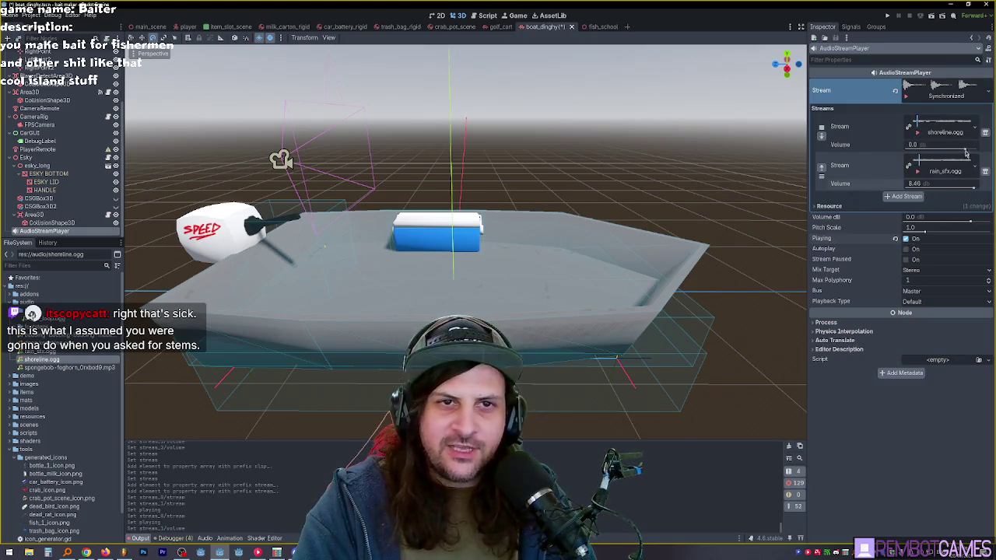
left_click_drag(965, 154, 843, 152)
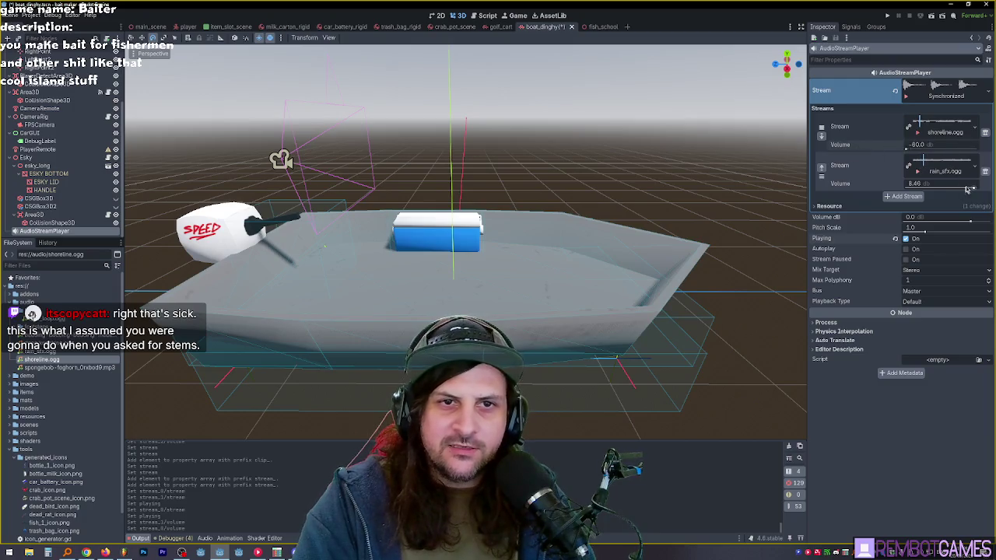
left_click_drag(967, 189, 964, 190)
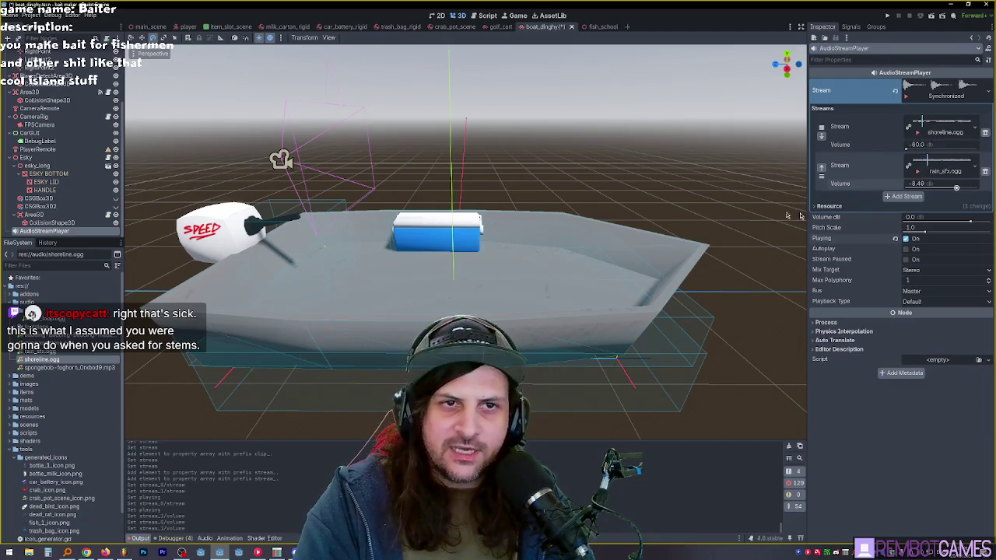
left_click_drag(925, 155, 928, 147)
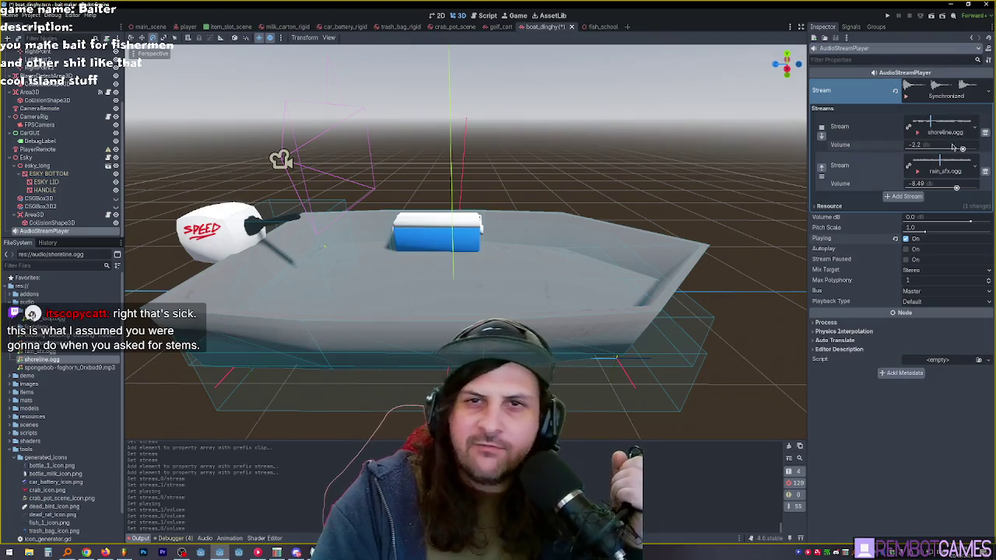
left_click_drag(948, 149, 968, 154)
left_click_drag(964, 193, 929, 191)
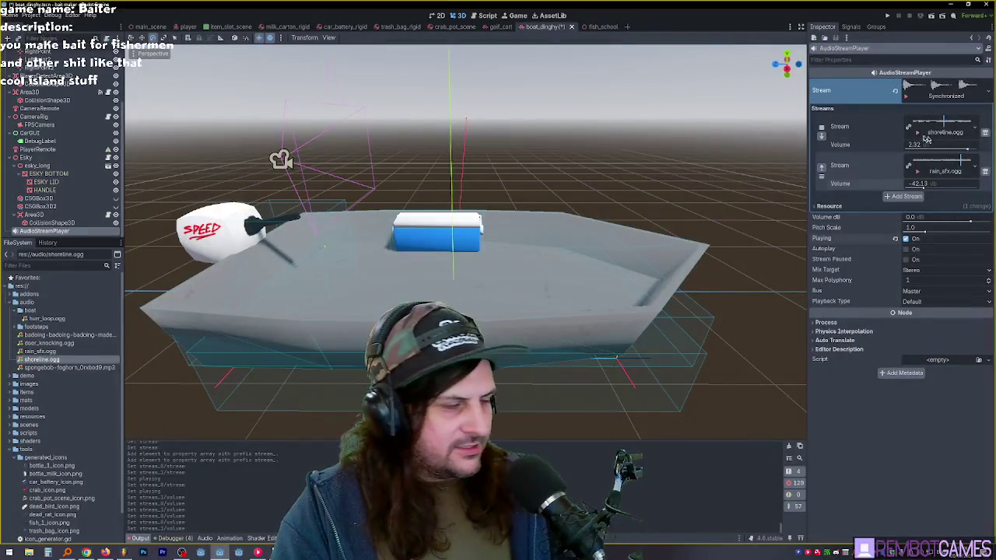
Step: Remove both stream layers, empty the Stream property, and save boat_dinghy with Ctrl+S
left_click(985, 134)
left_click(985, 134)
left_click(897, 91)
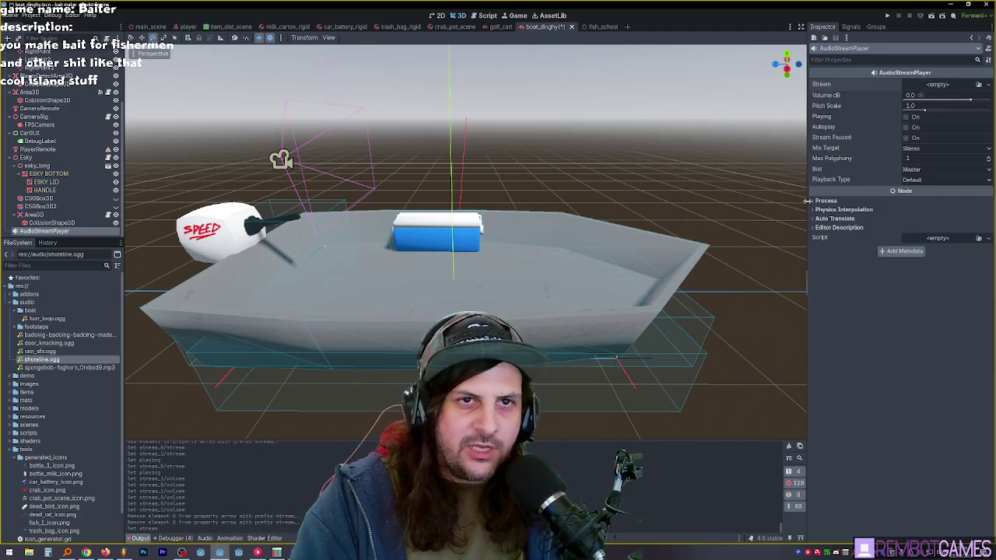
key("ctrl+s")
Step: Orbit the view around the boat, then run the game with F5
left_click_drag(521, 194, 641, 179)
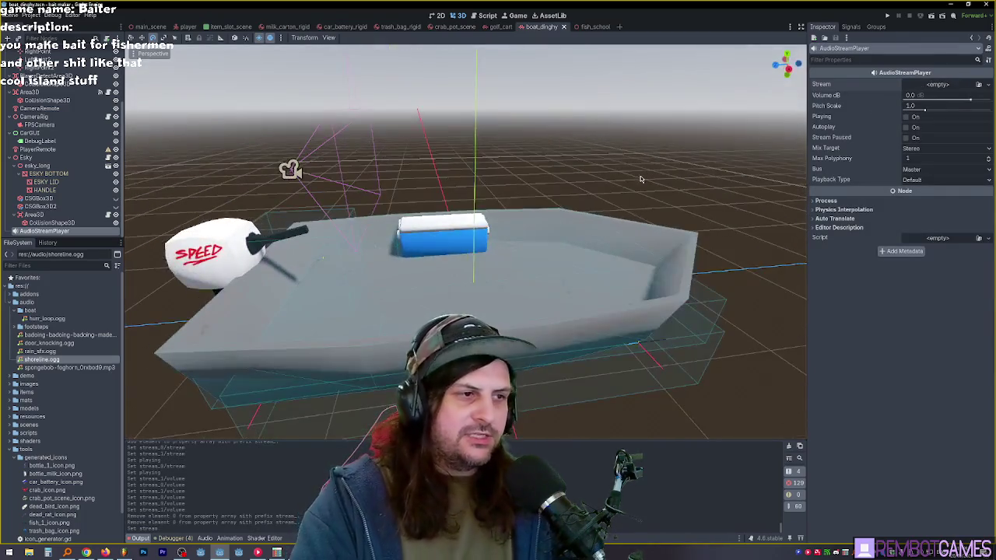
mouse_move(510, 208)
left_mouse_down()
mouse_move(638, 211)
mouse_move(563, 215)
left_mouse_up()
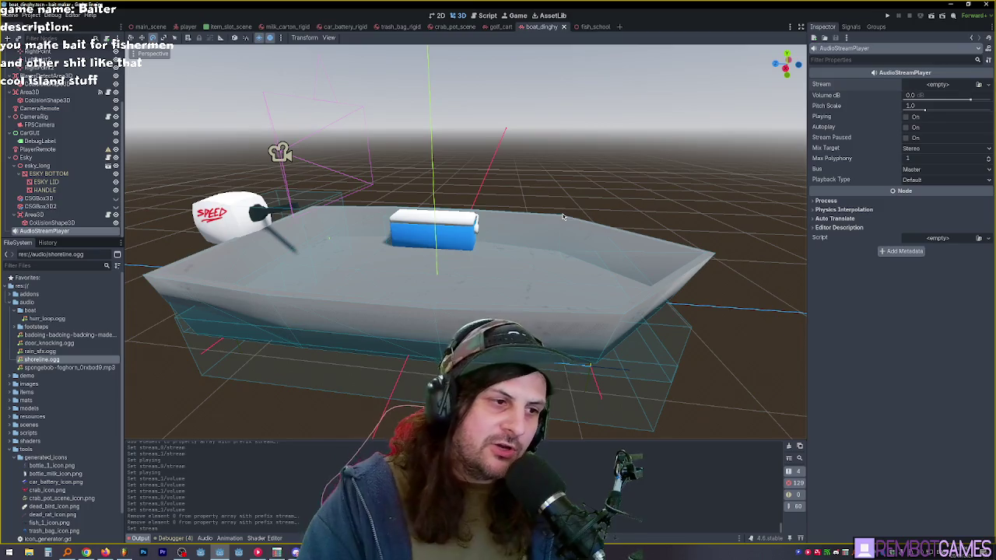
mouse_move(555, 208)
left_mouse_down()
mouse_move(491, 232)
mouse_move(500, 229)
left_mouse_up()
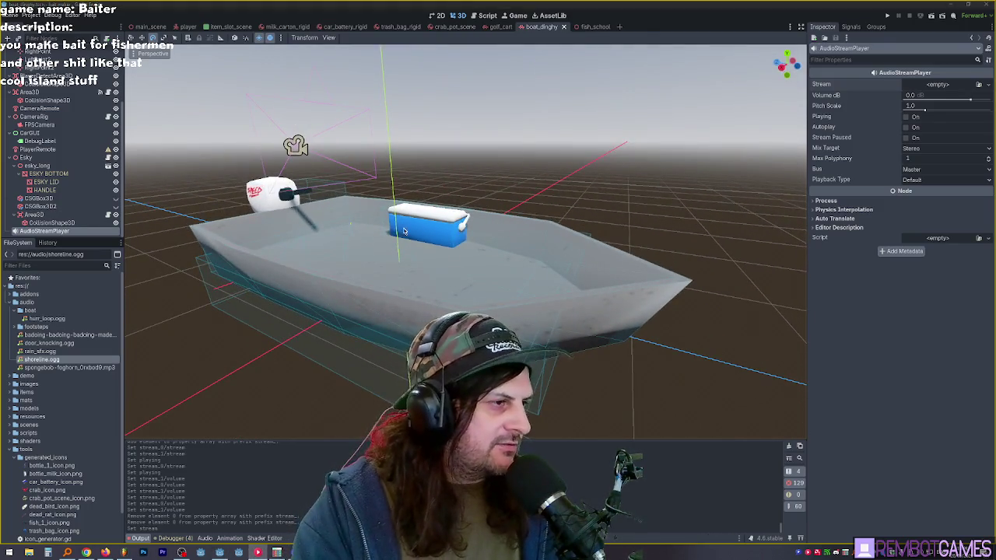
key("F5")
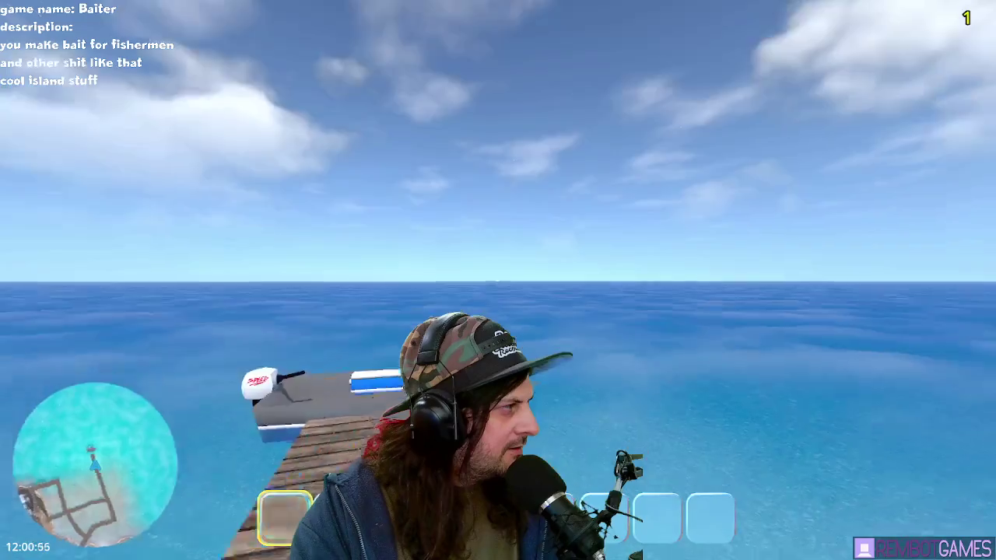
Step: Walk along the dock toward the boat and look across its deck
key("w")
key("w")
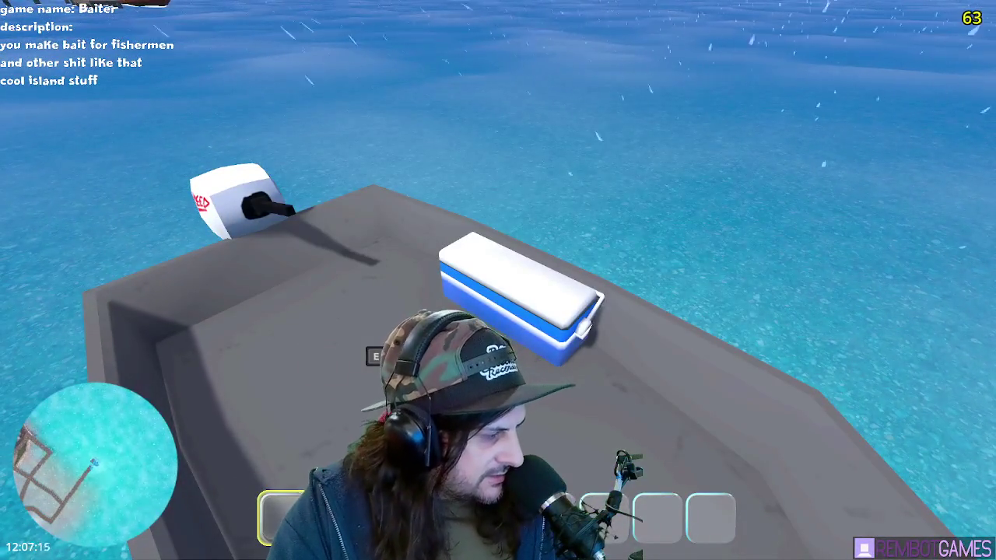
key("d")
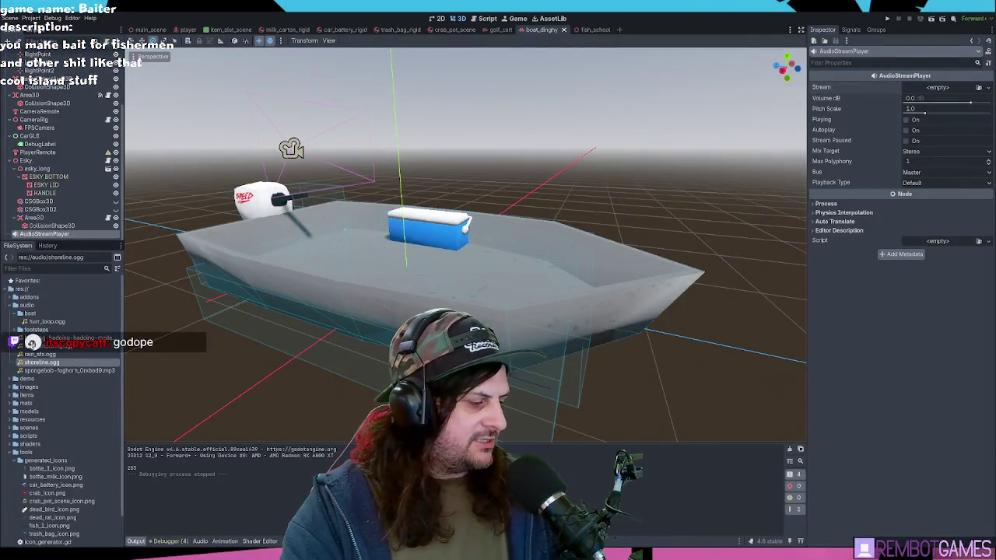
Step: Show boat_dinghy.gd in the Script workspace, close the Input and InputEventMouse doc pages, and go to line 23
left_click(487, 18)
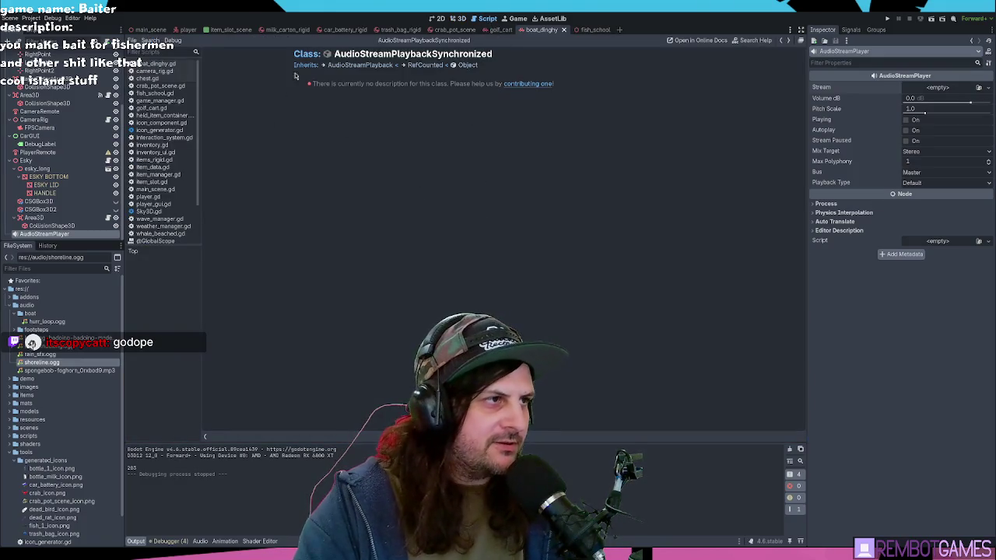
key("ctrl+w")
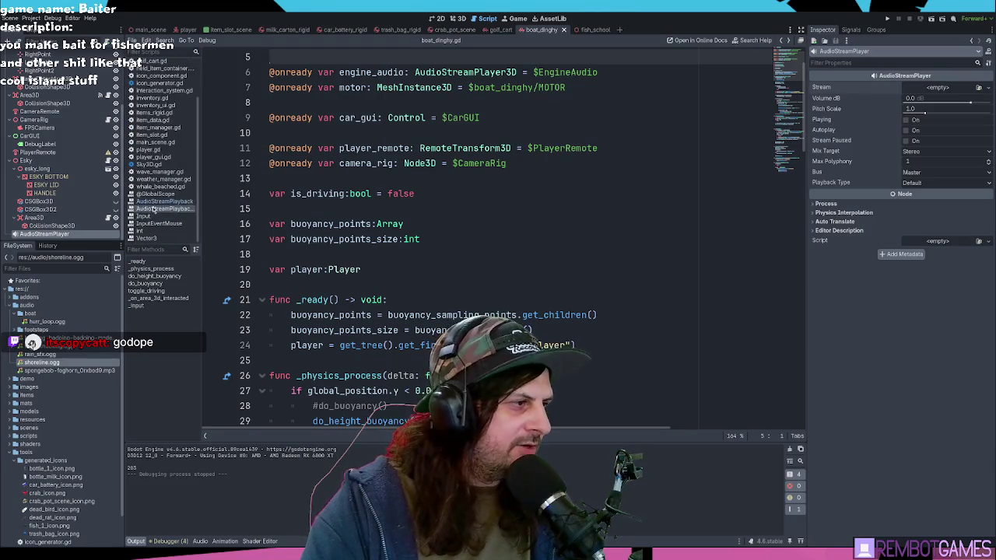
middle_click(146, 224)
middle_click(146, 223)
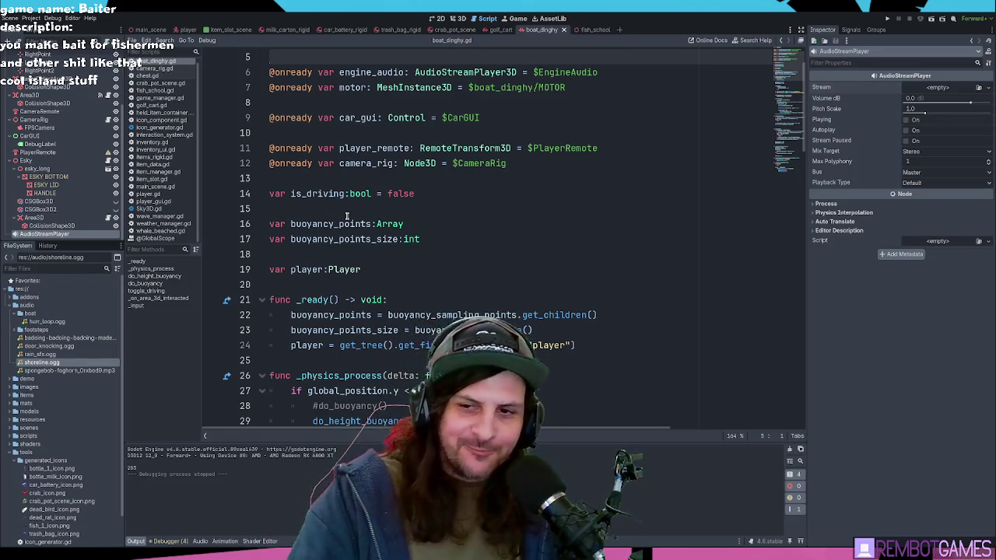
left_click(442, 330)
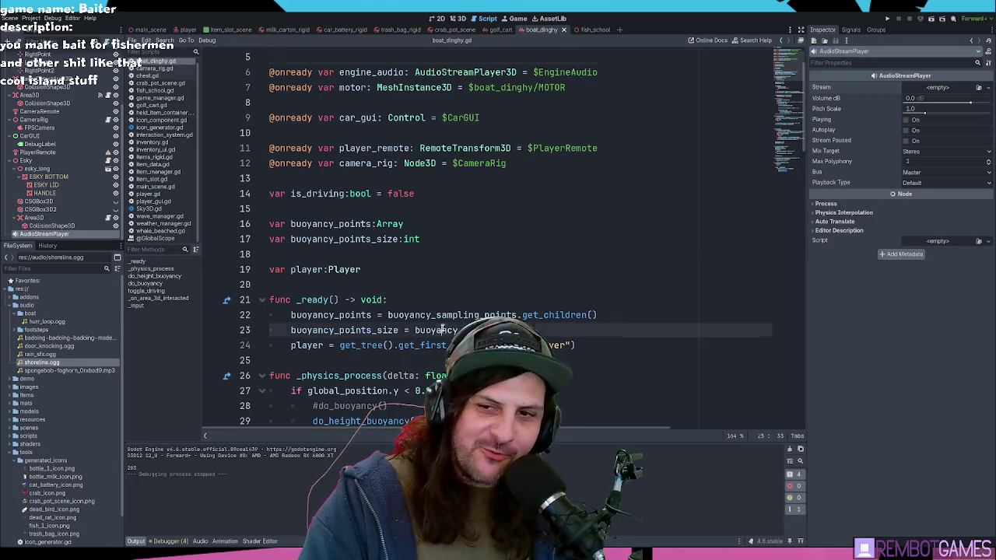
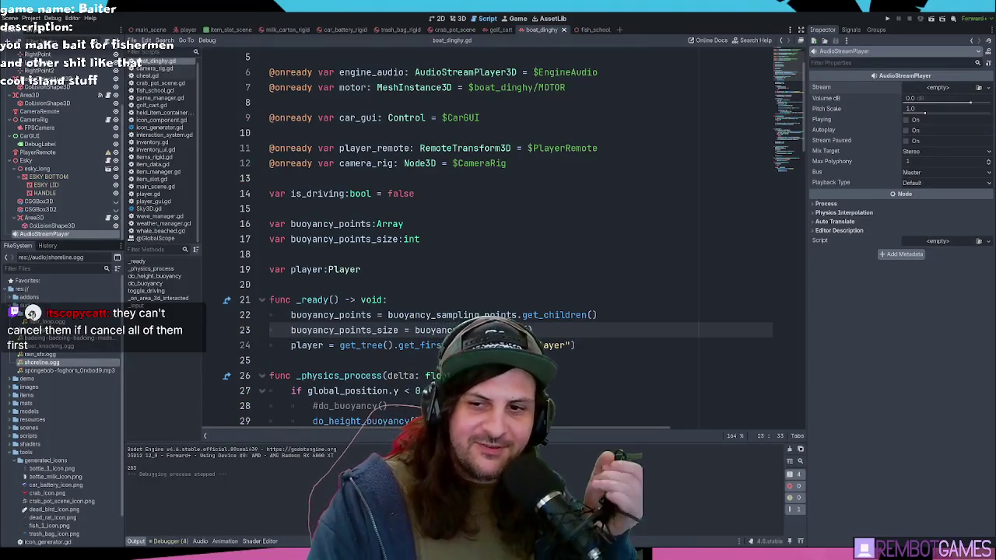
Step: Review the do_height_buoyancy and angular_velocity lines in boat_dinghy.gd, then return to the 3D view
key("Up")
key("Up")
key("Up")
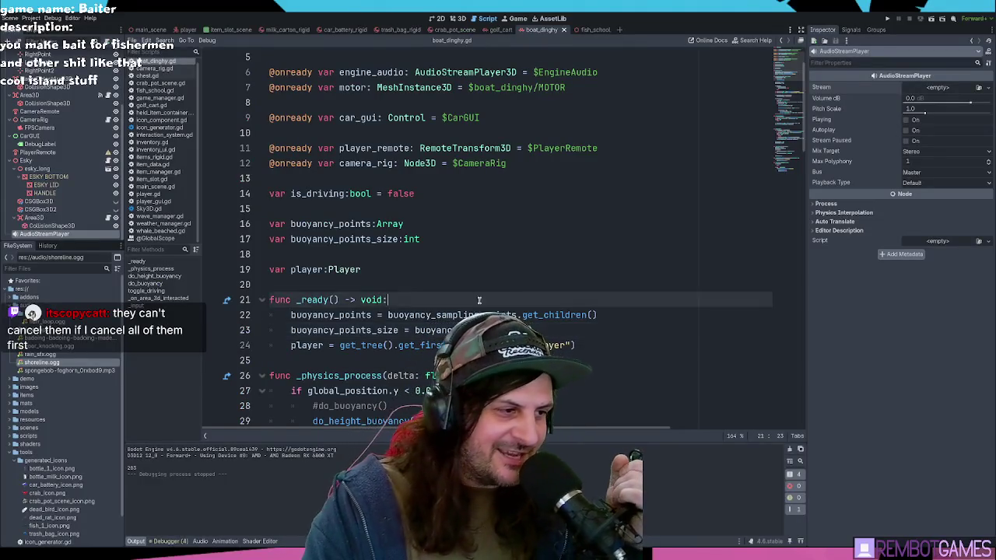
scroll(407, 218, "down", 2)
scroll(407, 218, "down", 3)
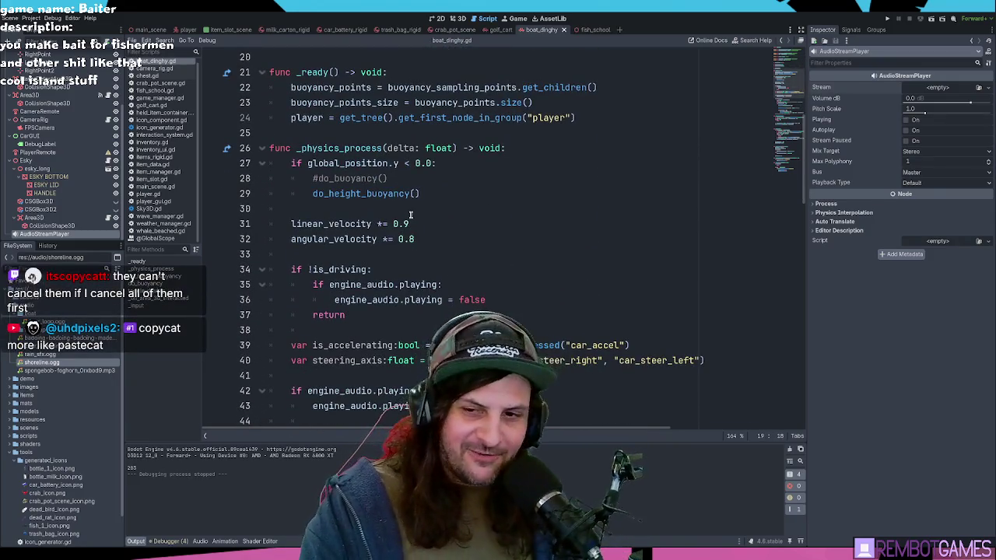
left_click(537, 238)
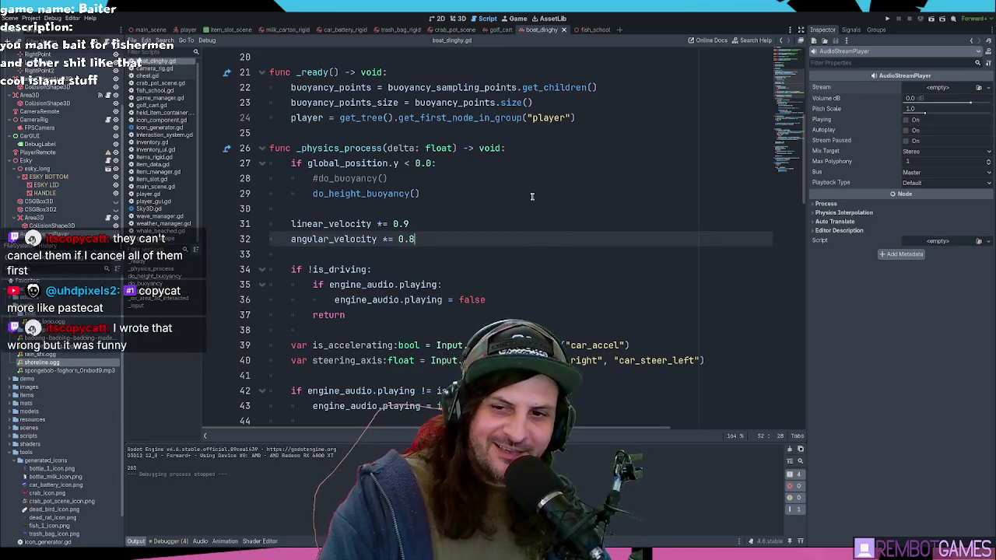
left_click(533, 197)
scroll(530, 251, "down", 2)
scroll(533, 246, "up", 2)
scroll(532, 246, "up", 2)
scroll(480, 229, "down", 4)
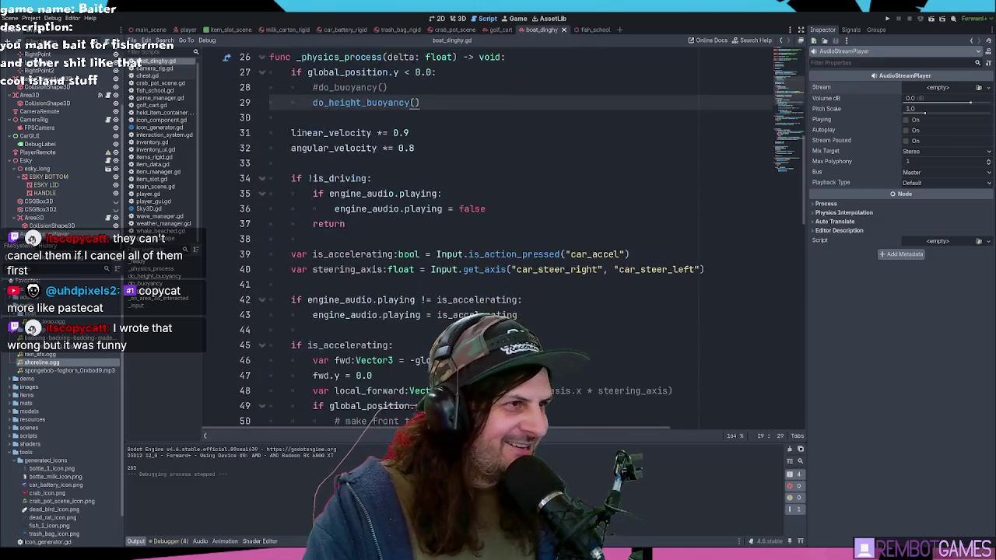
left_click(460, 18)
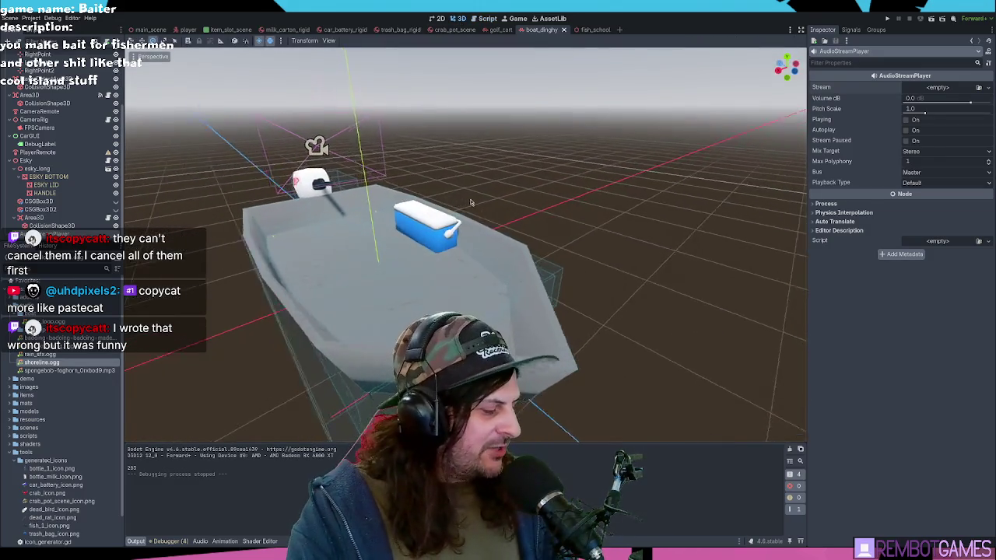
Step: Inspect the cooler on the boat, select the esky_long node, save, and focus on it
left_click_drag(471, 203, 492, 203)
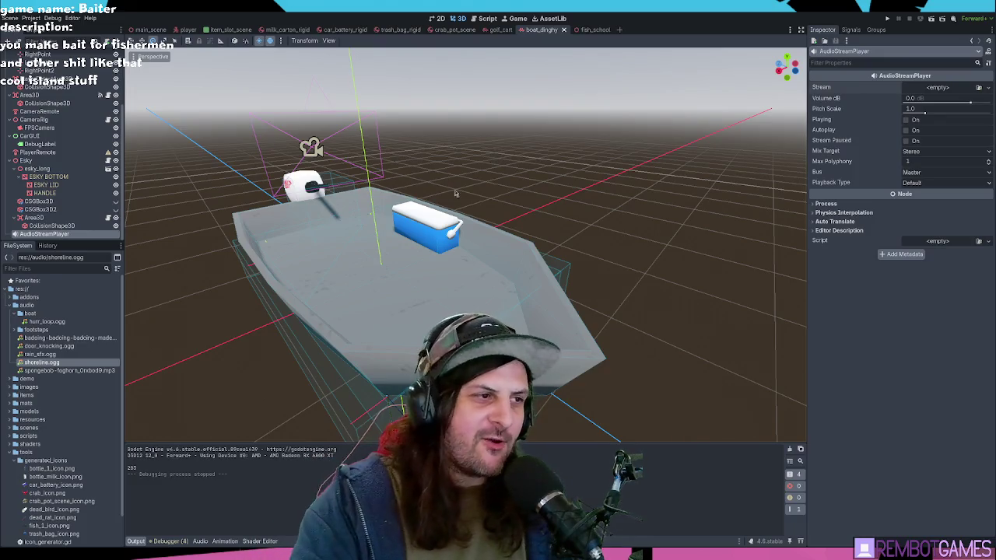
scroll(468, 201, "up", 2)
scroll(468, 201, "down", 2)
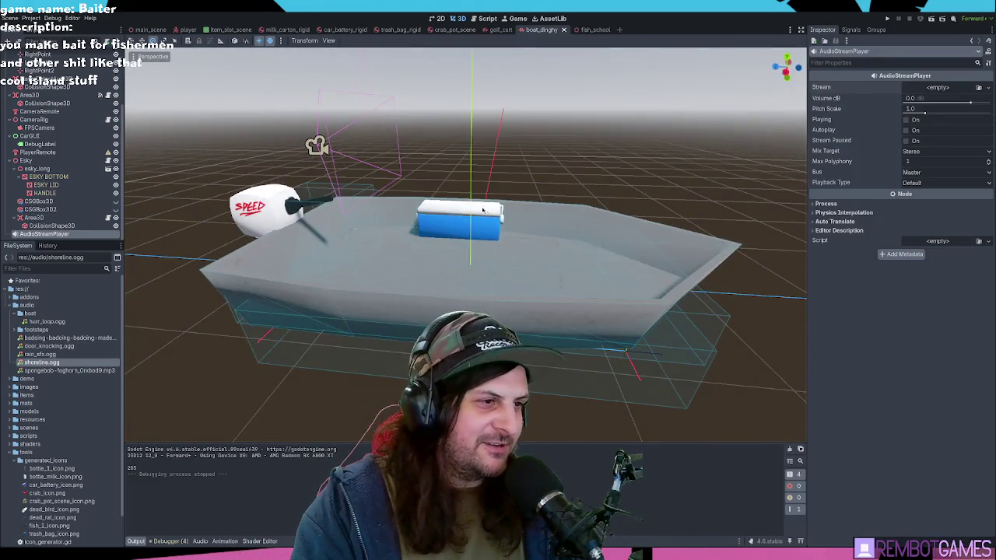
left_click(455, 218)
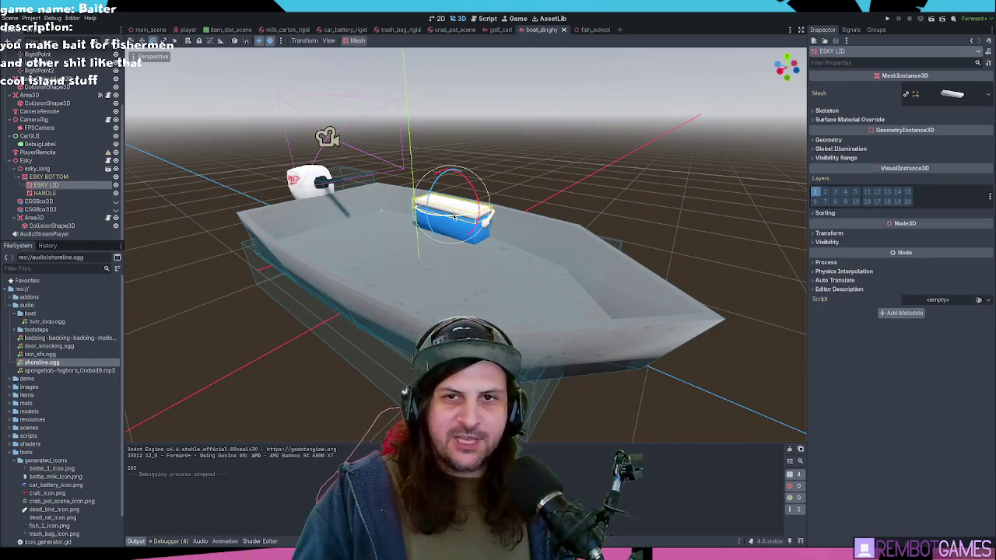
scroll(455, 218, "down", 1)
left_click(234, 156)
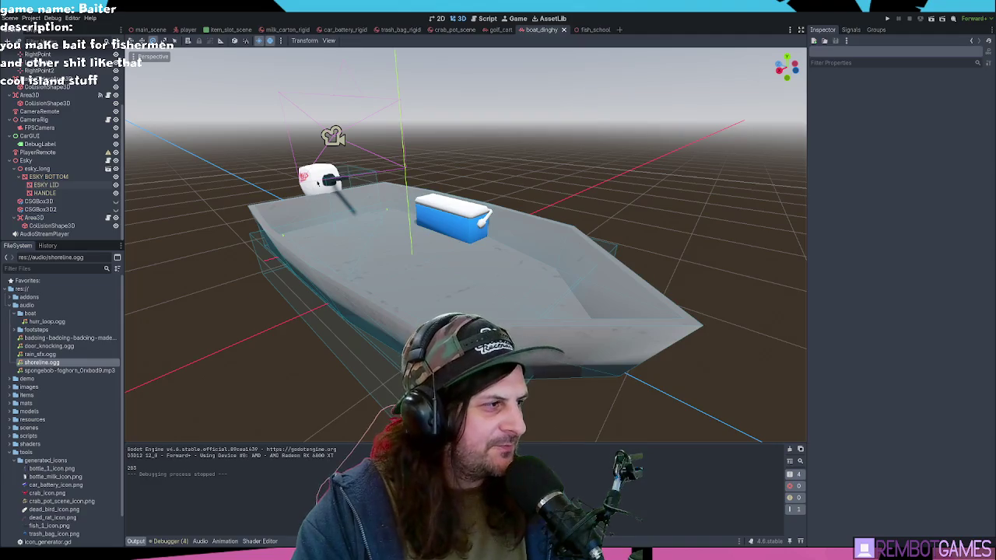
left_click(39, 168)
key("ctrl+s")
key("f")
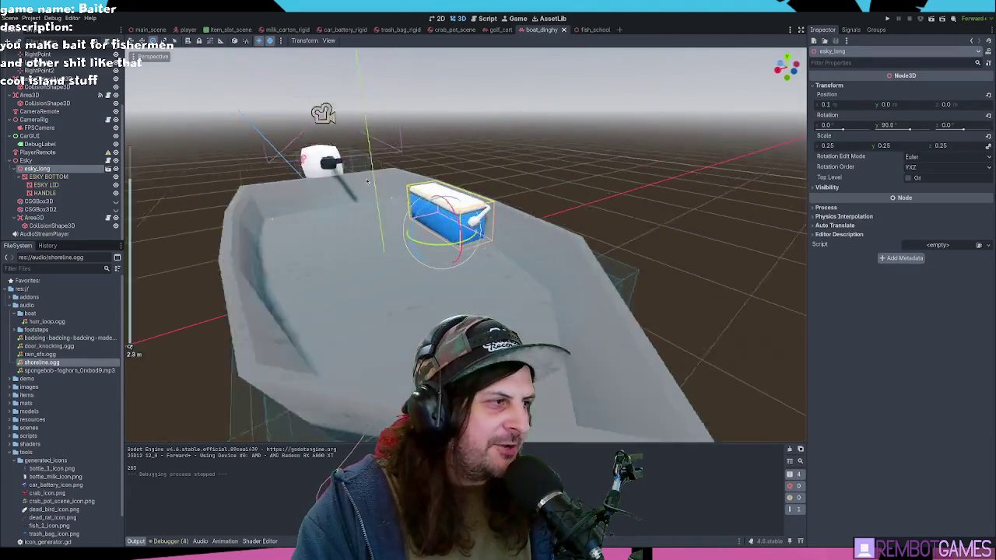
Step: Delete the CSGBox3D and CSGBox3D2 nodes and the AudioStreamPlayer node from the scene
left_click(39, 201)
left_click(46, 210, "shift")
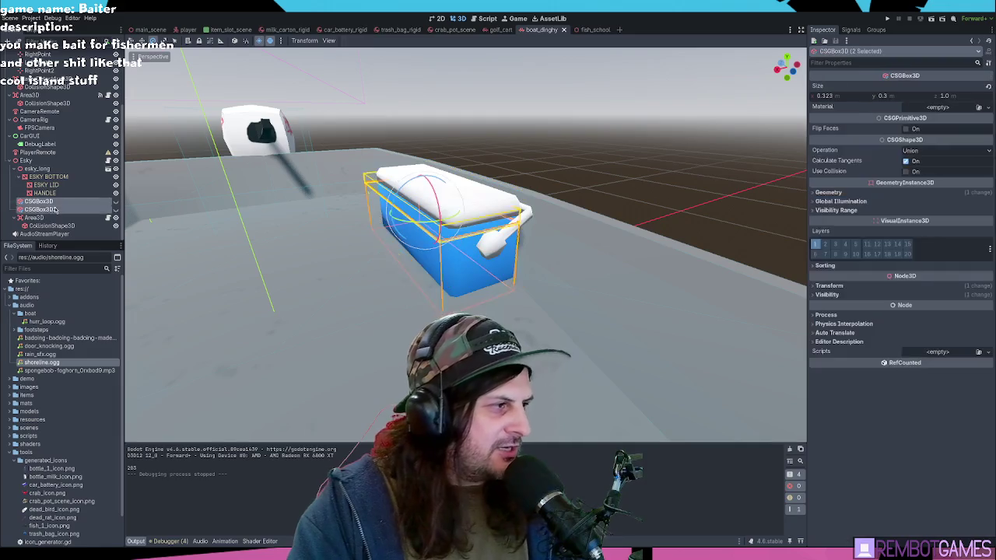
key("Delete")
key("ctrl+s")
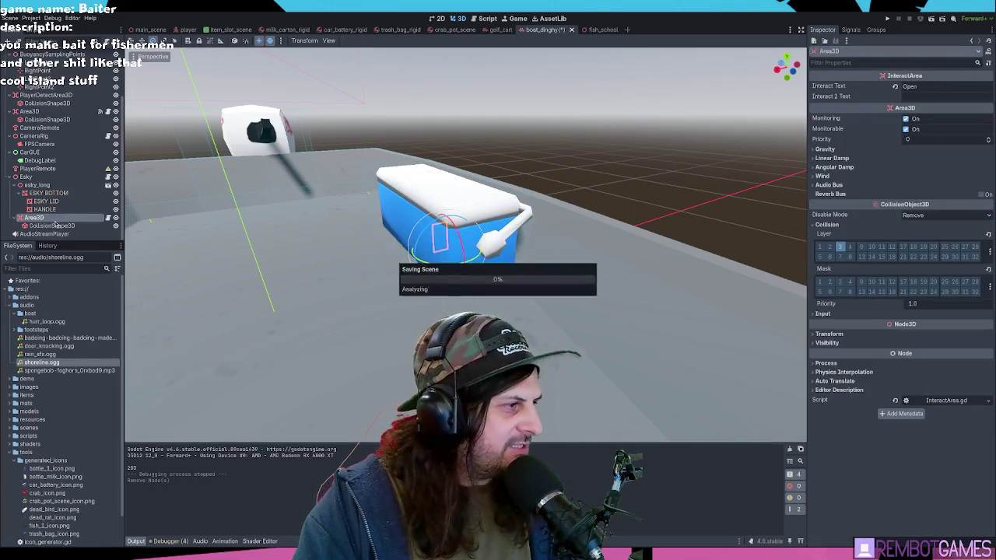
left_click(46, 234)
key("Delete")
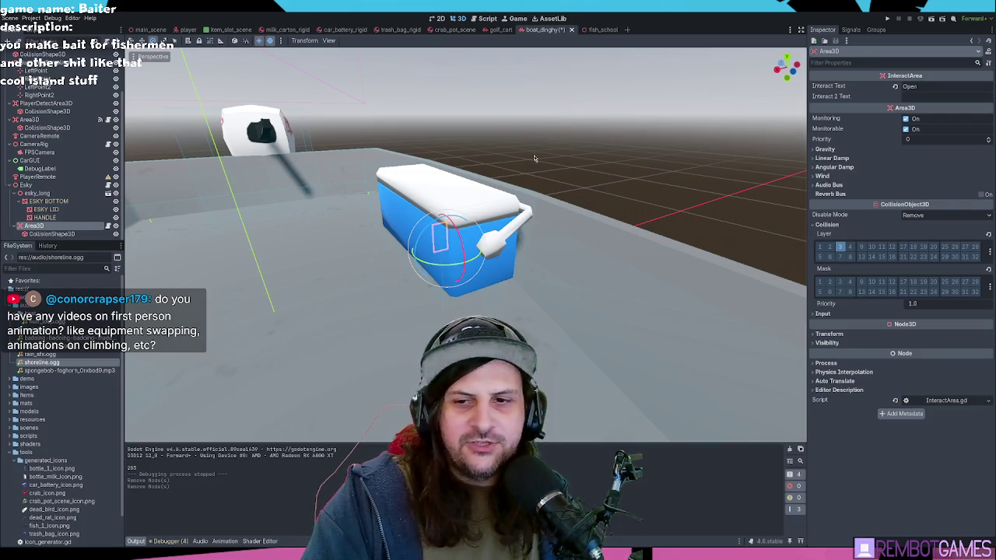
Step: Orbit around the esky cooler, deselect the Area3D, and save the boat_dinghy scene
left_click_drag(492, 183, 492, 172)
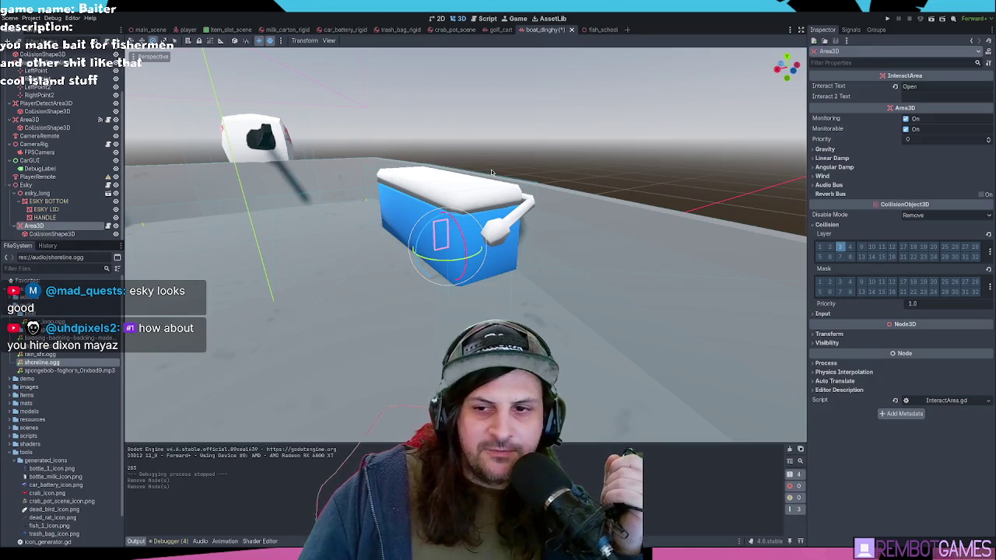
left_click_drag(491, 169, 499, 216)
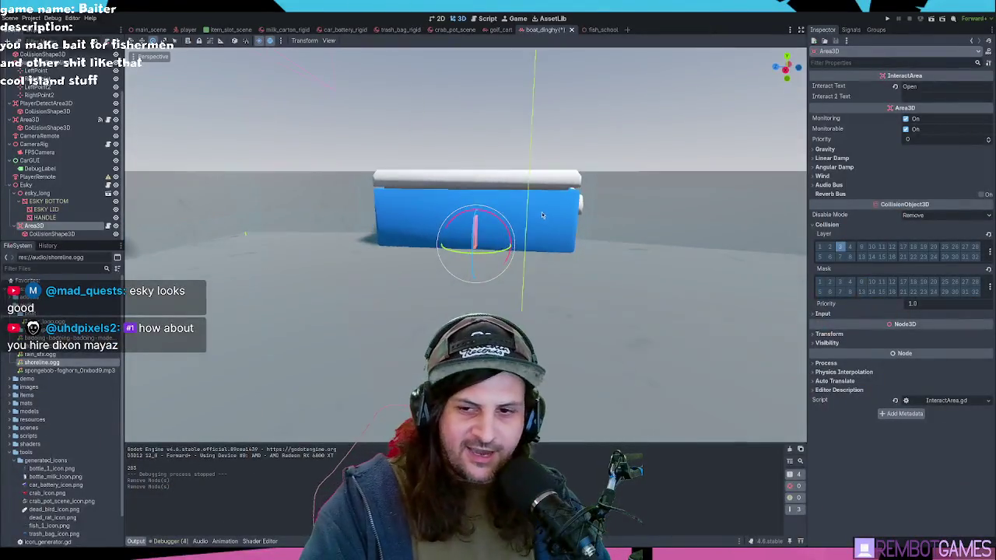
left_click(576, 220)
mouse_move(576, 130)
left_mouse_down()
mouse_move(541, 154)
mouse_move(520, 189)
left_mouse_up()
key("ctrl+s")
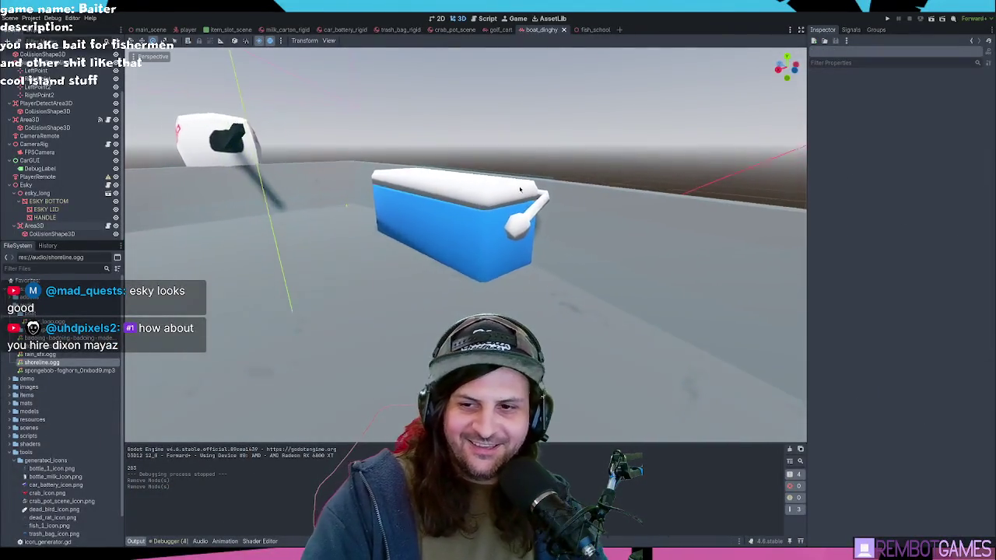
scroll(520, 189, "up", 2)
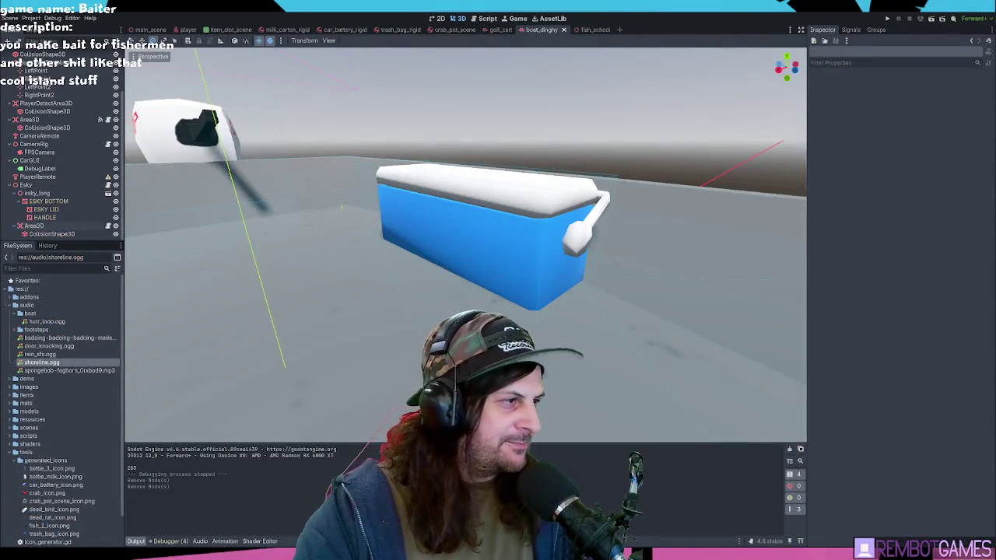
left_click_drag(445, 218, 421, 226)
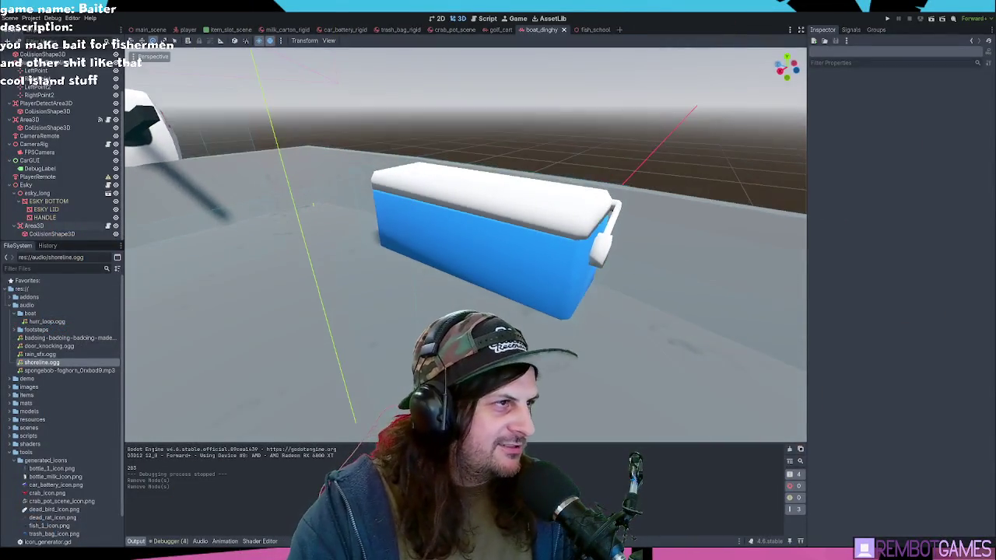
Step: In the player scene, locate the InventoryUI ChestPanel and its ChestContainer grid
left_click(184, 30)
scroll(70, 167, "down", 3)
scroll(72, 160, "down", 3)
scroll(48, 156, "down", 2)
scroll(47, 136, "down", 2)
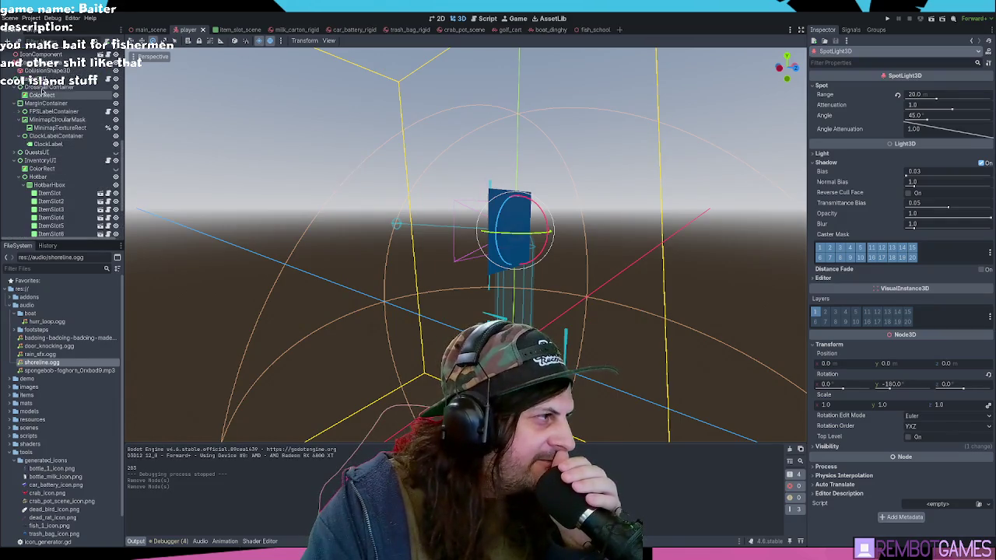
left_click(39, 160)
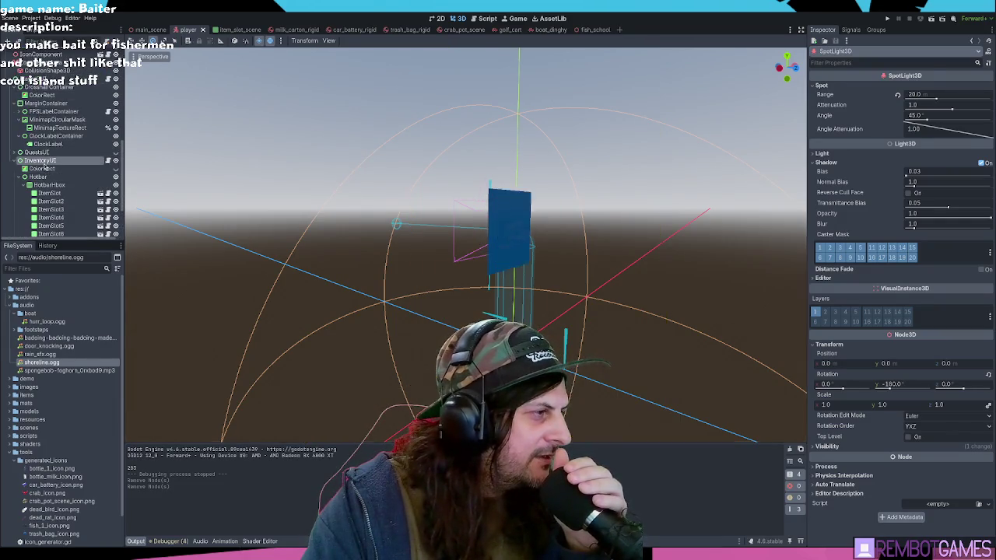
scroll(467, 311, "down", 6)
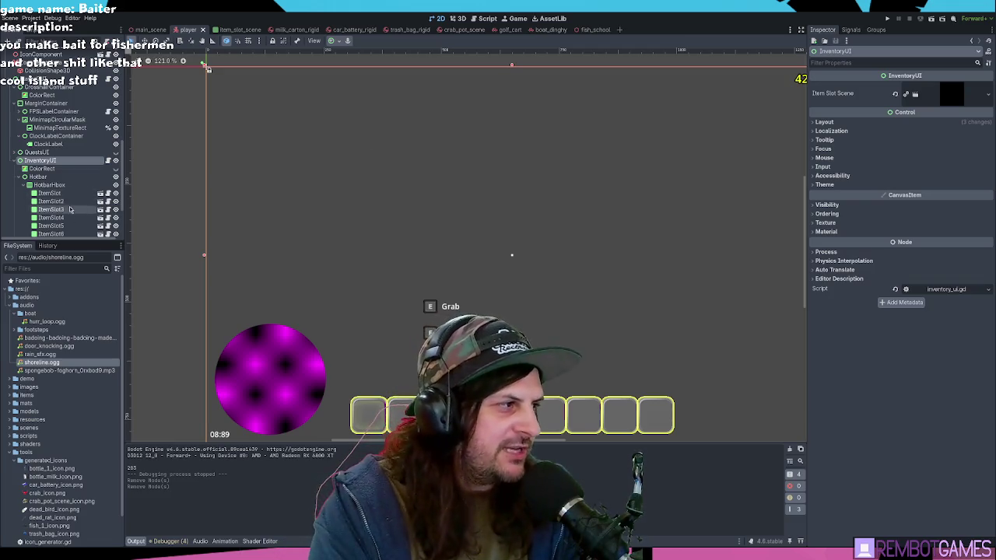
scroll(62, 199, "down", 3)
left_click(47, 198)
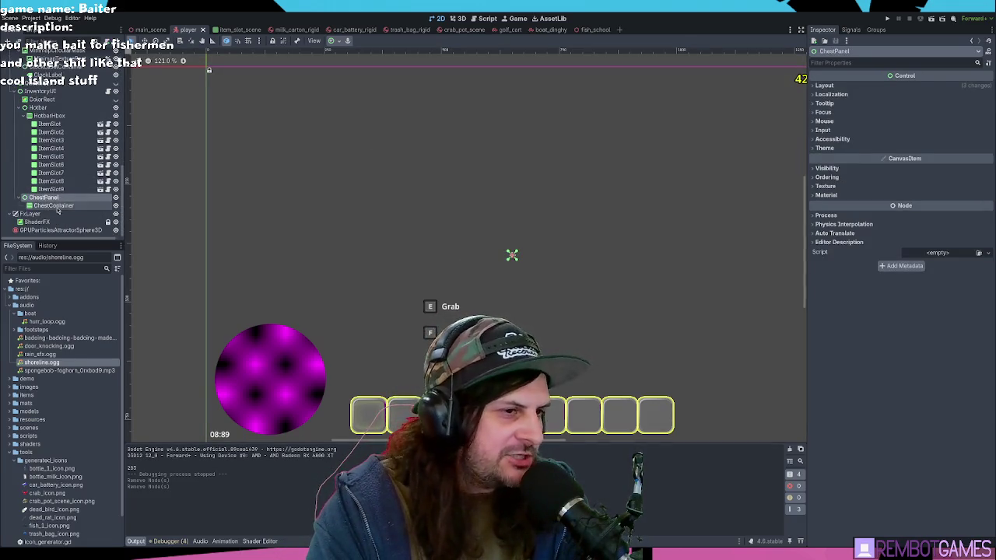
left_click(55, 205)
left_click(45, 197)
left_click(53, 206)
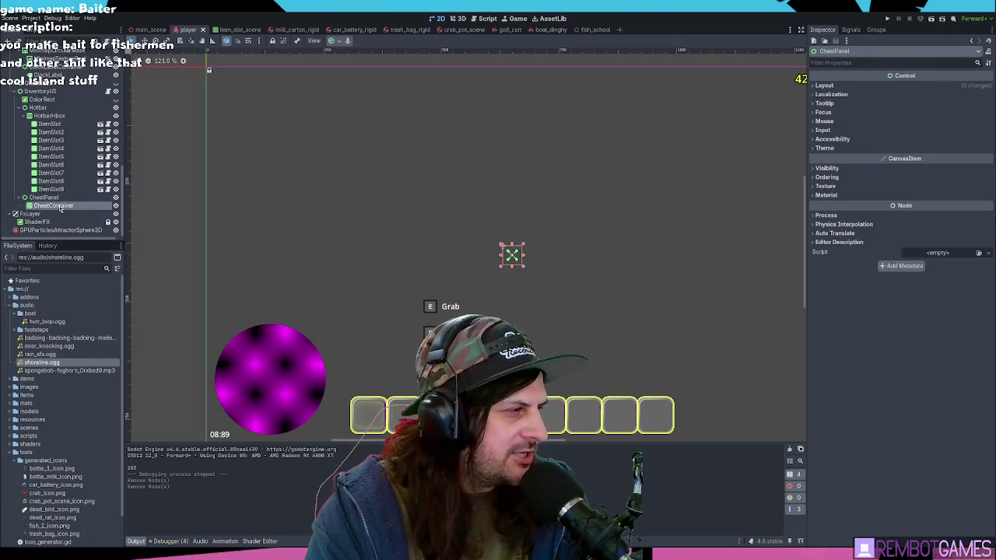
Step: Copy the first hotbar ItemSlot and paste copies into ChestContainer until it holds ten slots
left_click(50, 124)
key("ctrl+c")
left_click(54, 205)
key("ctrl+v")
key("ctrl+v")
key("ctrl+v")
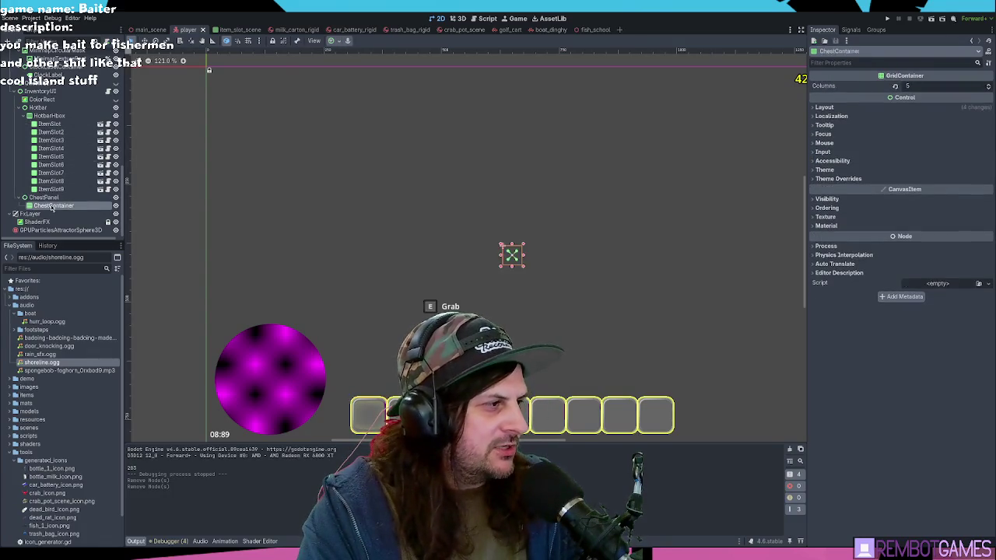
key("ctrl+z")
key("ctrl+z")
key("ctrl+z")
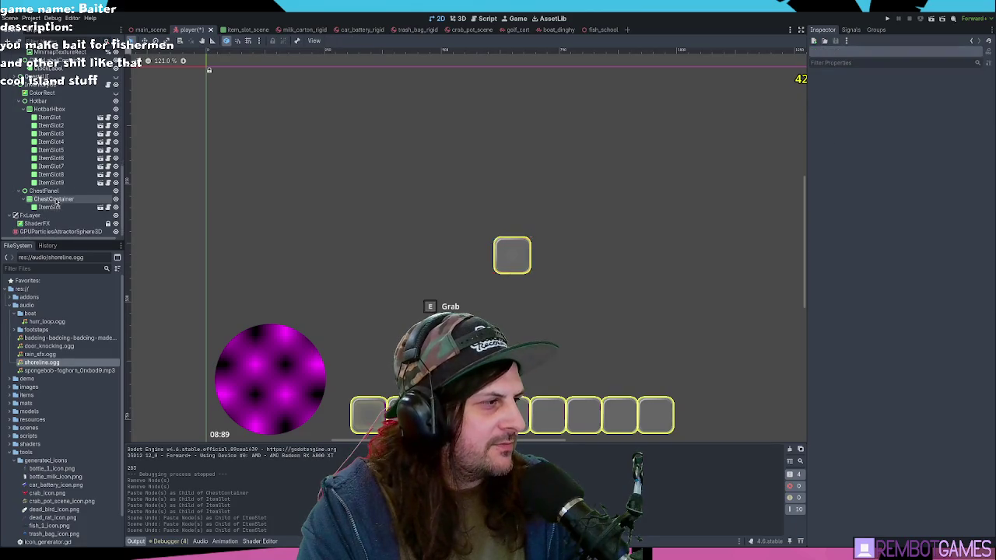
left_click(53, 199)
key("ctrl+v")
left_click(53, 199)
key("ctrl+v")
left_click(54, 195)
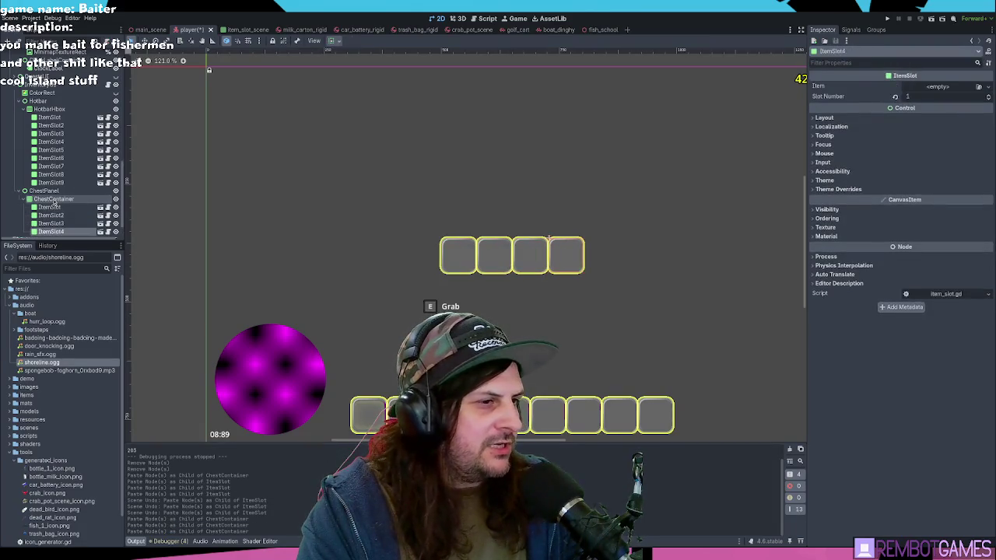
key("ctrl+v")
key("ctrl+v")
left_click(61, 183)
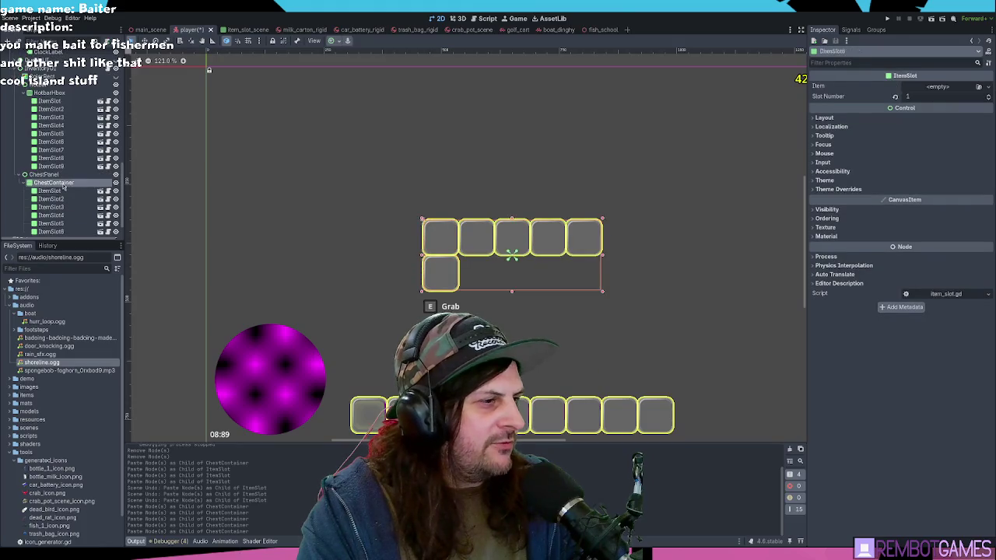
key("ctrl+v")
key("ctrl+v")
left_click(62, 167)
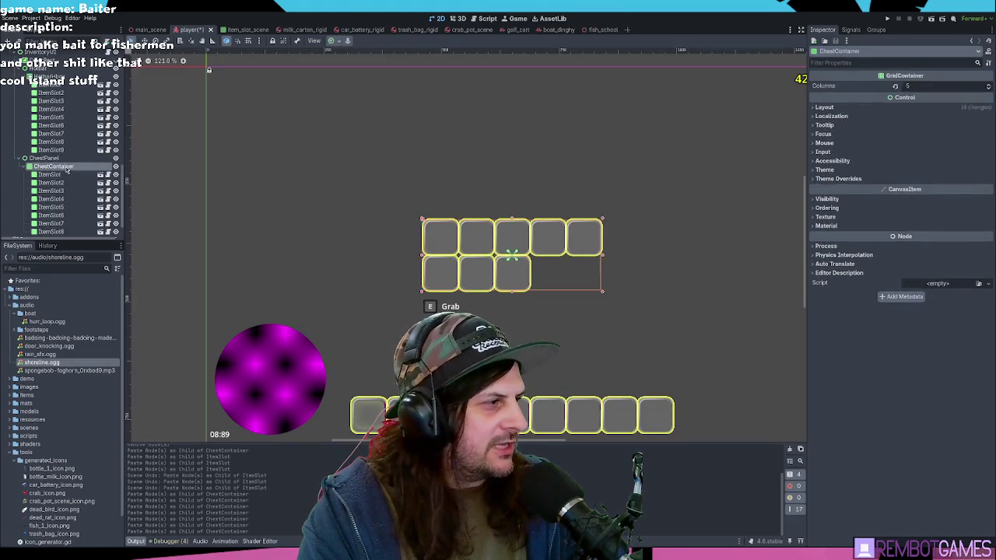
key("ctrl+v")
left_click(64, 166)
key("ctrl+v")
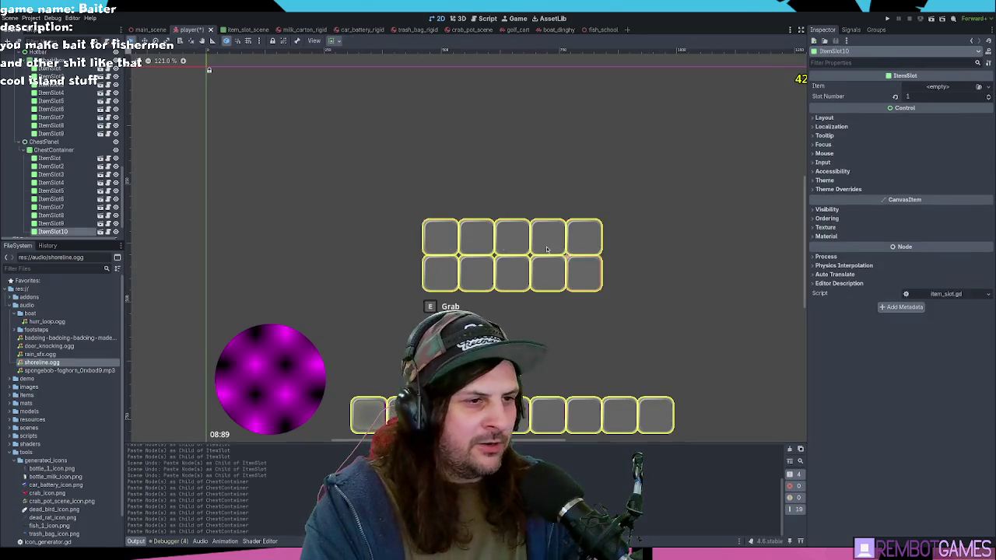
Step: Toggle the chest grid's visibility, then select all ten chest ItemSlots and delete them
scroll(537, 215, "down", 2)
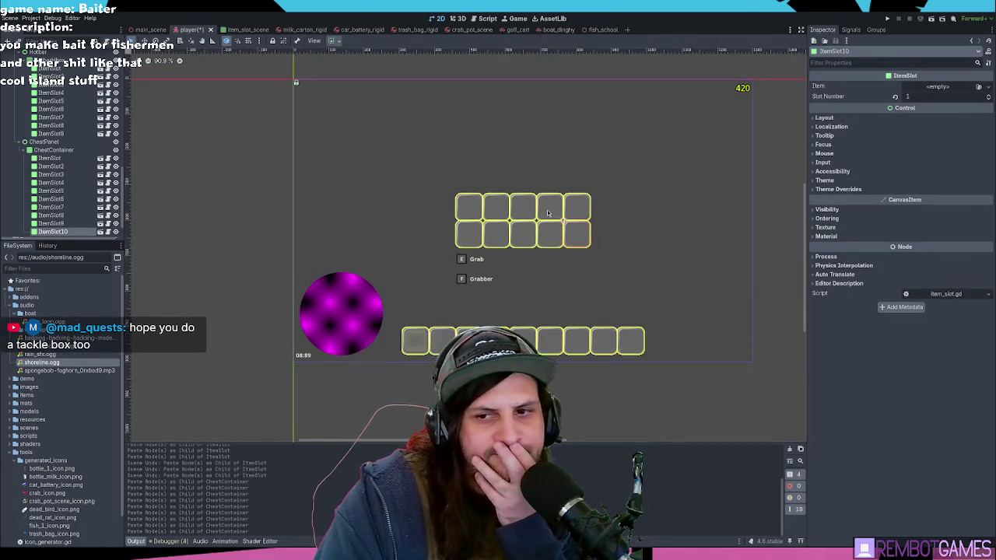
scroll(549, 212, "up", 2)
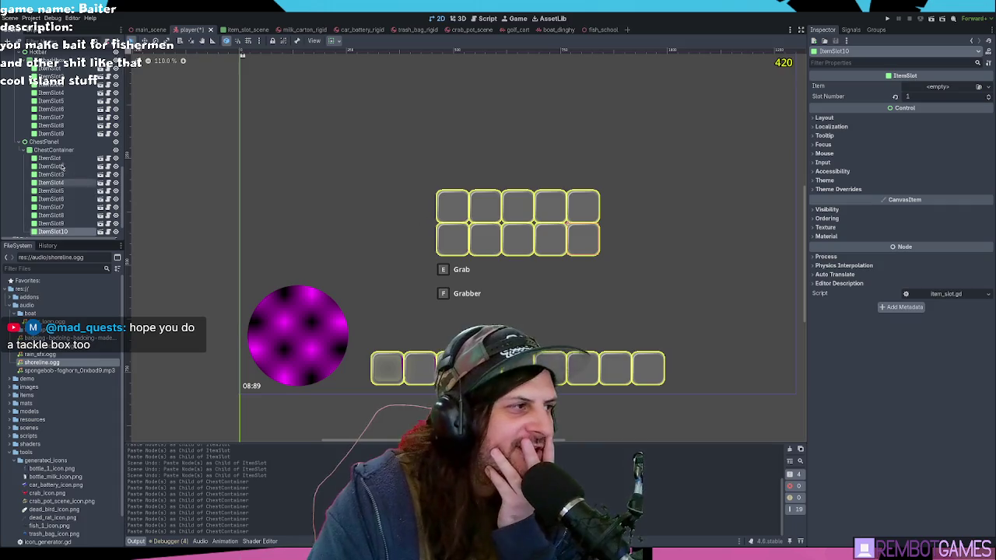
left_click(114, 151)
left_click(114, 151)
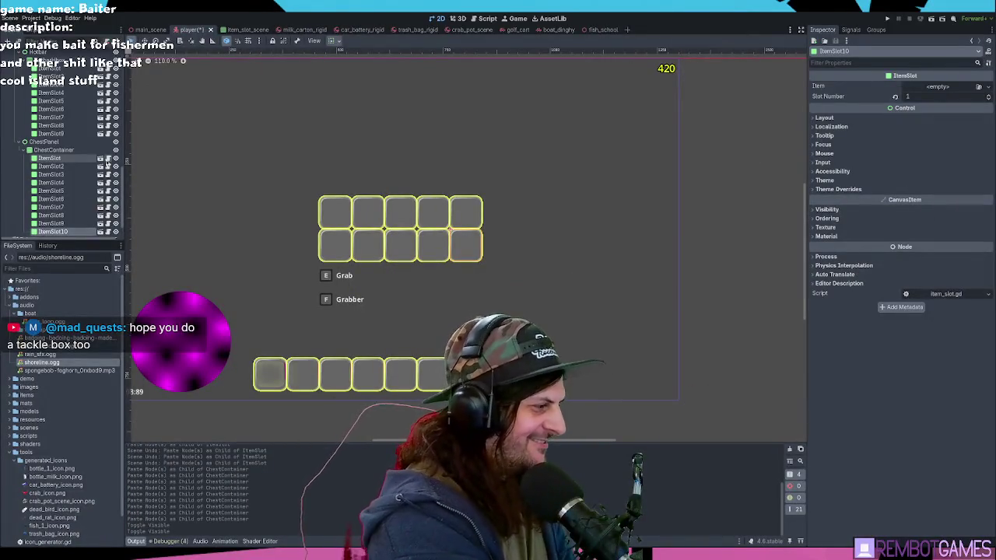
left_click_drag(426, 185, 388, 210)
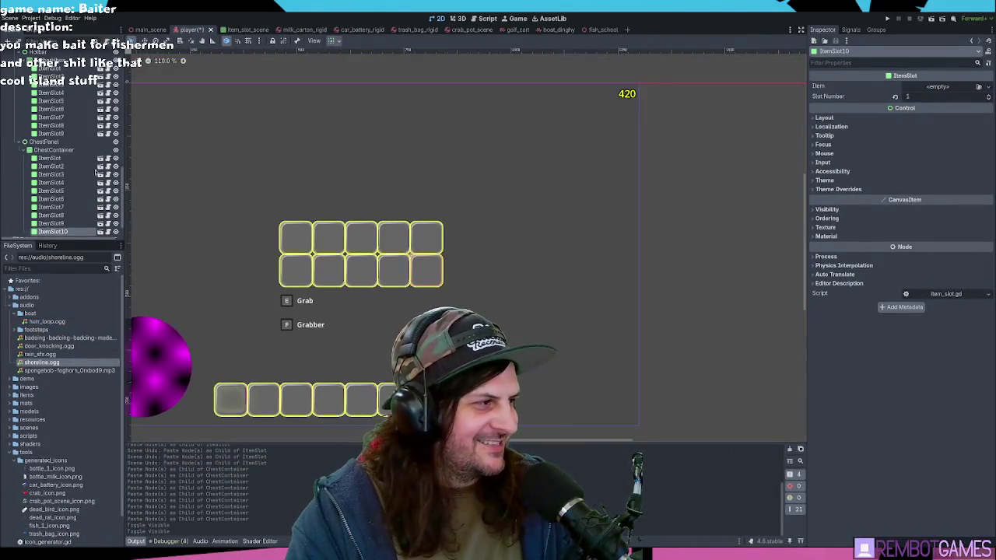
scroll(59, 195, "down", 1)
left_click(57, 206, "shift")
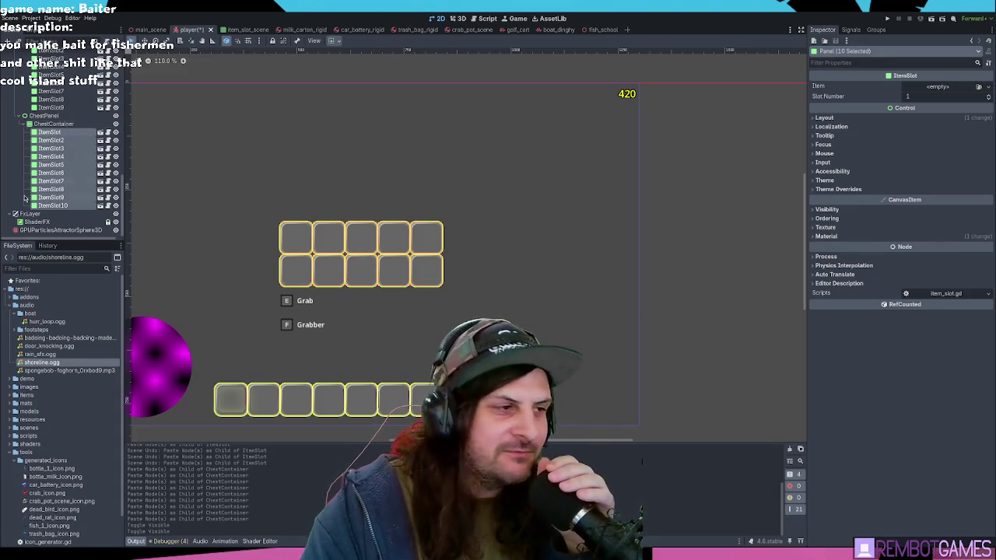
left_click(53, 133)
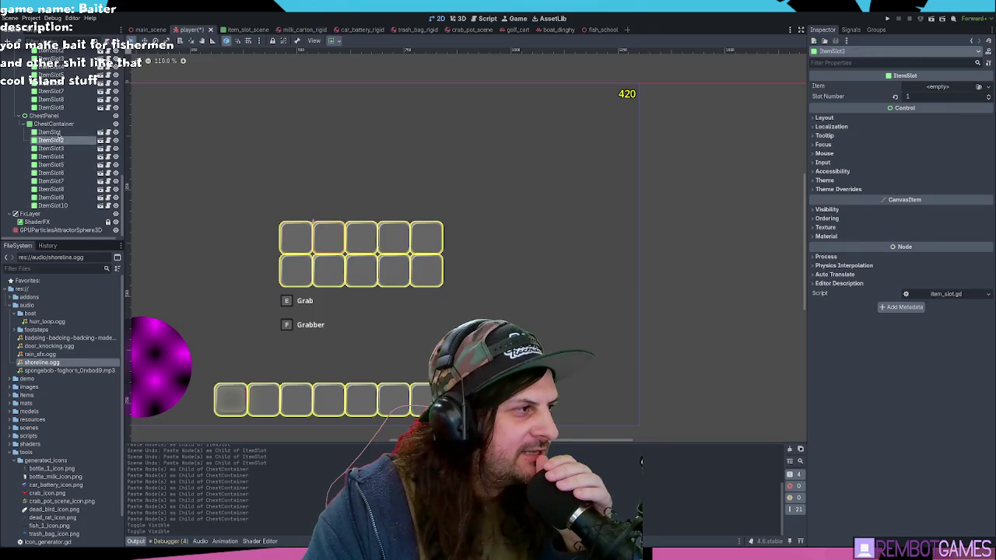
left_click(59, 205, "shift")
key("Delete")
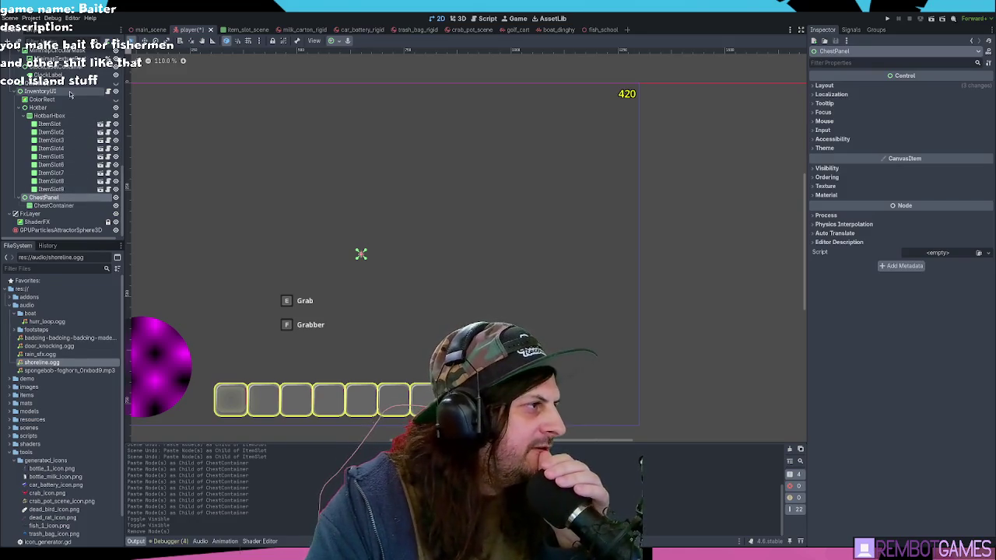
left_click(108, 92)
Step: Read through inventory_ui.gd, examining add_item, the item_added emit, and the hotbar size line
scroll(427, 179, "down", 15)
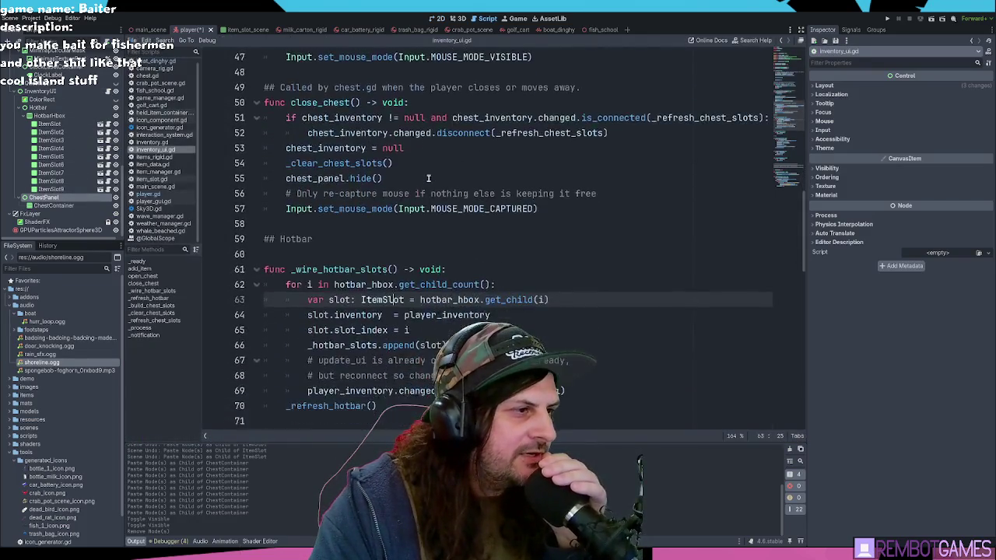
scroll(428, 177, "down", 3)
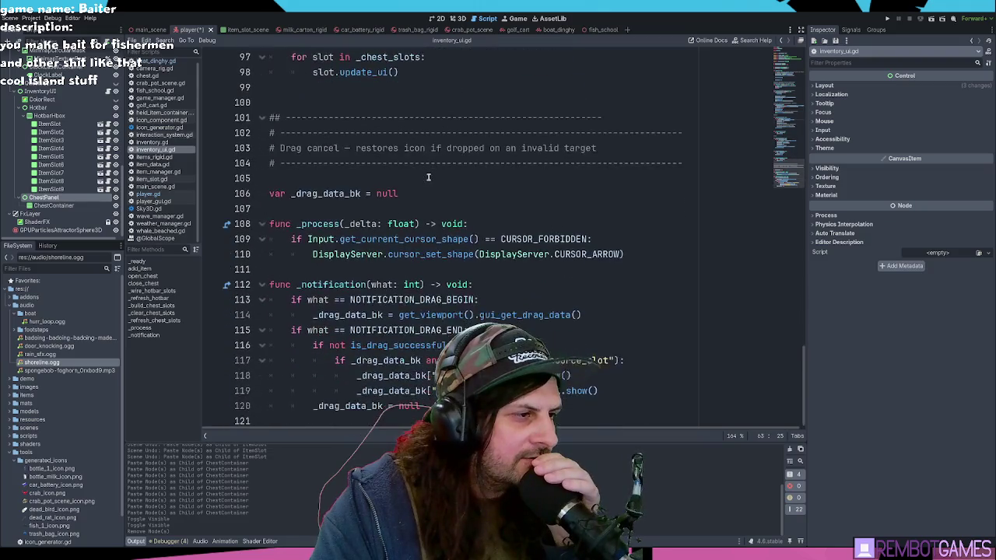
scroll(428, 178, "up", 20)
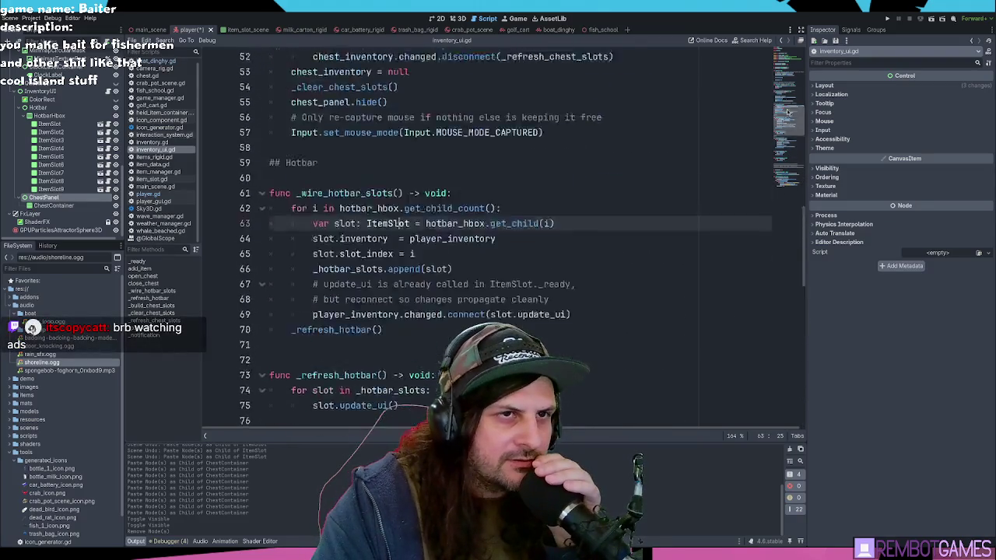
mouse_move(786, 56)
left_mouse_down()
mouse_move(779, 96)
mouse_move(770, 93)
left_mouse_up()
scroll(779, 95, "down", 1)
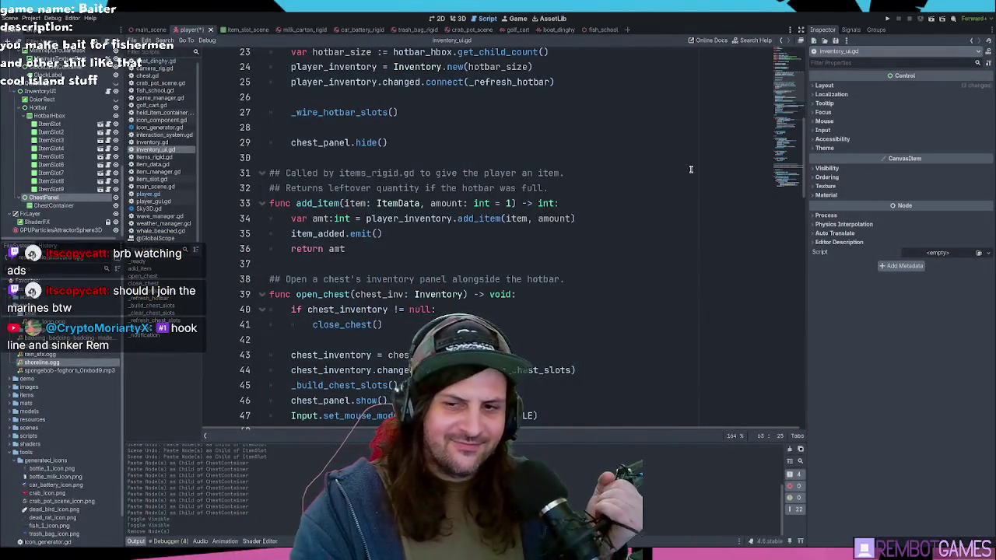
left_click(467, 188)
left_click(520, 204)
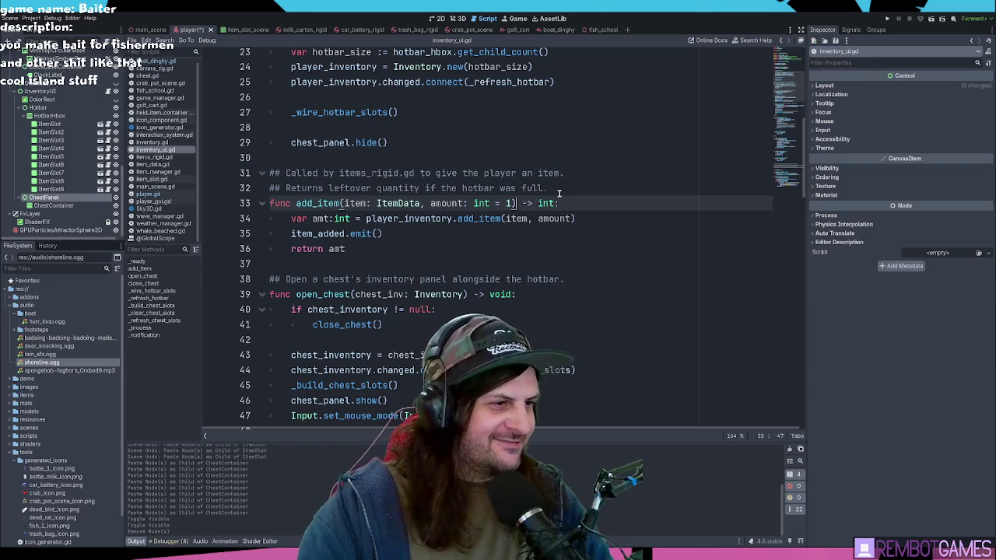
left_click(590, 206)
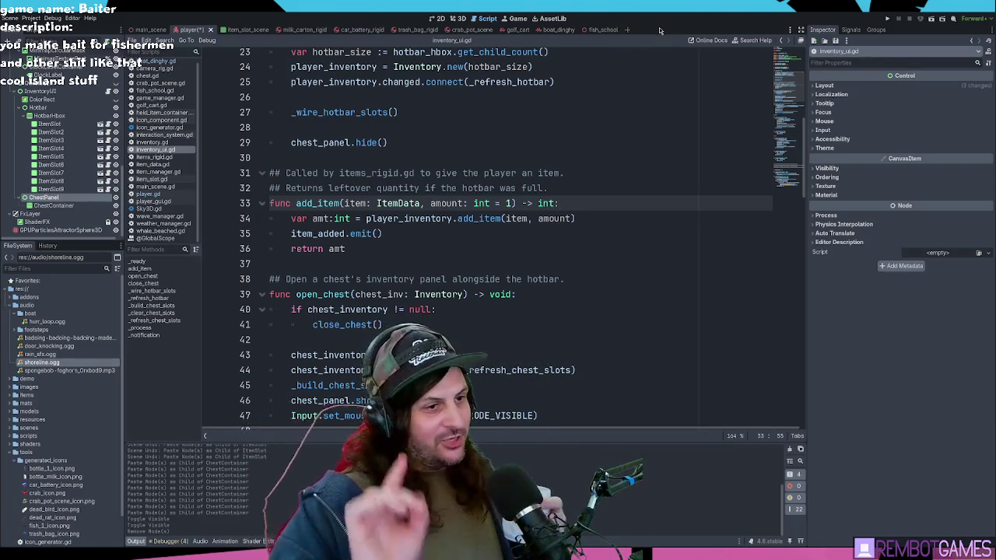
left_click(410, 233)
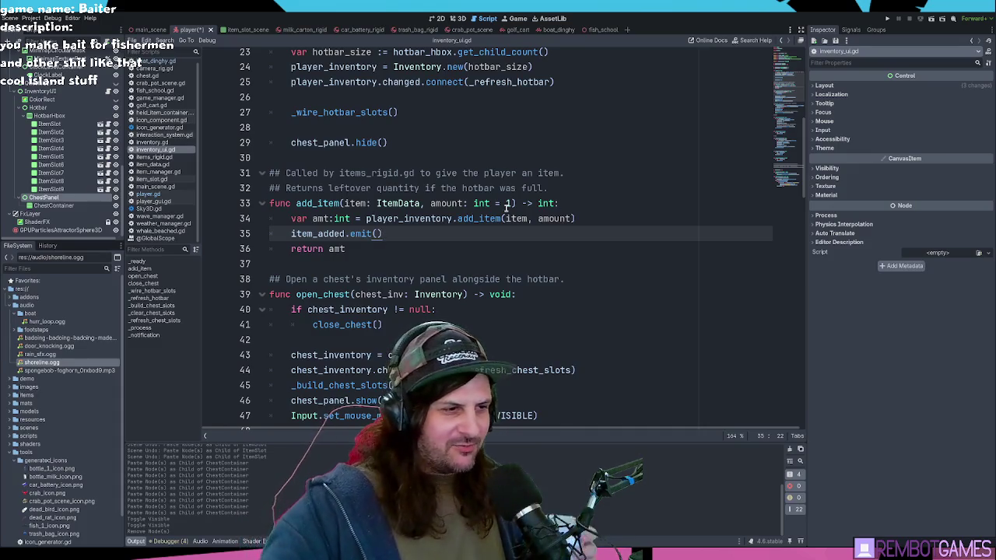
scroll(426, 252, "up", 4)
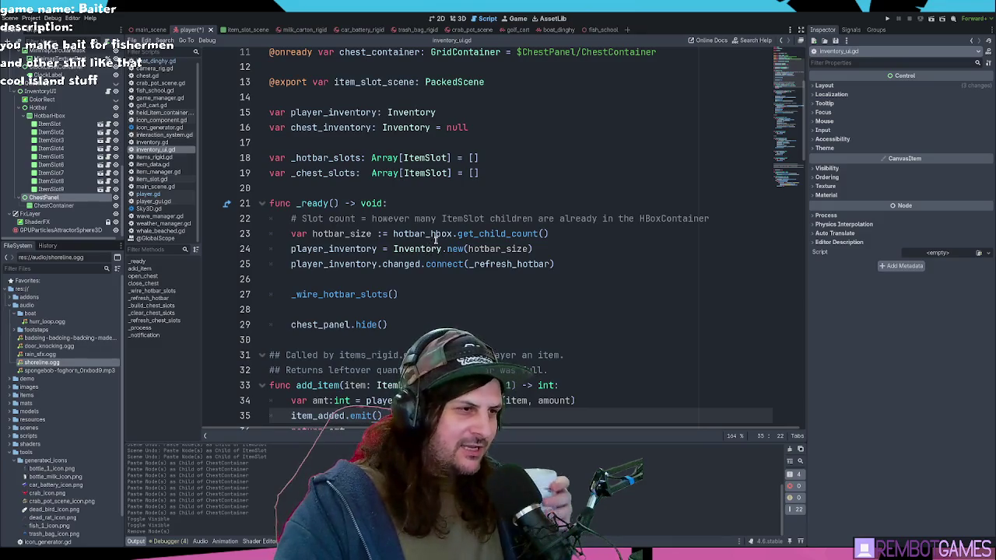
left_click(575, 236)
triple_click(581, 219)
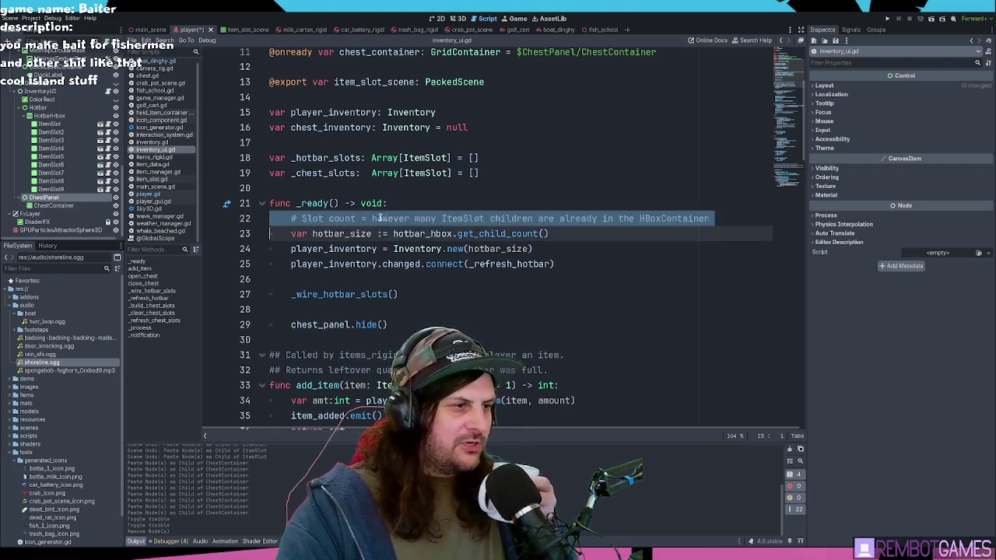
scroll(382, 219, "up", 3)
scroll(467, 203, "down", 2)
left_click(488, 194)
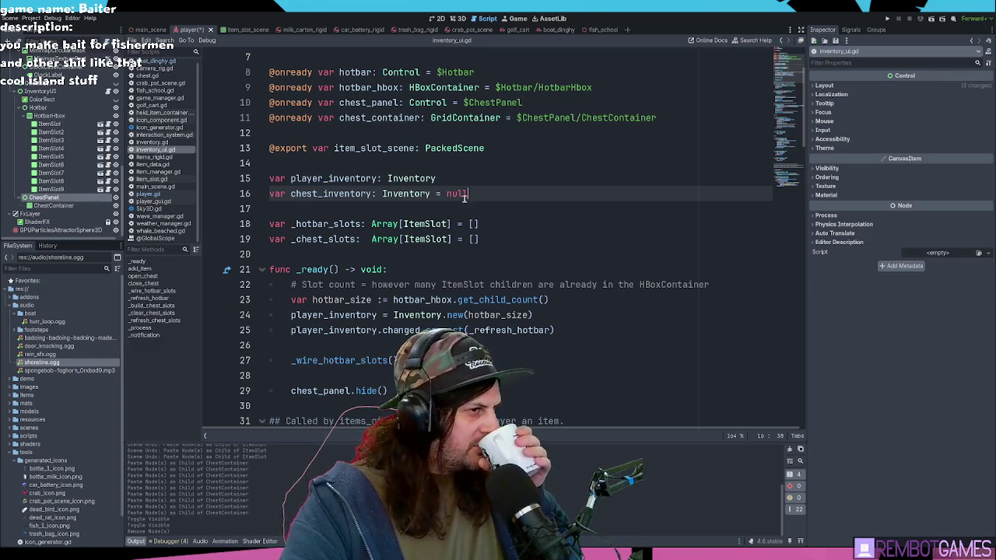
double_click(340, 193)
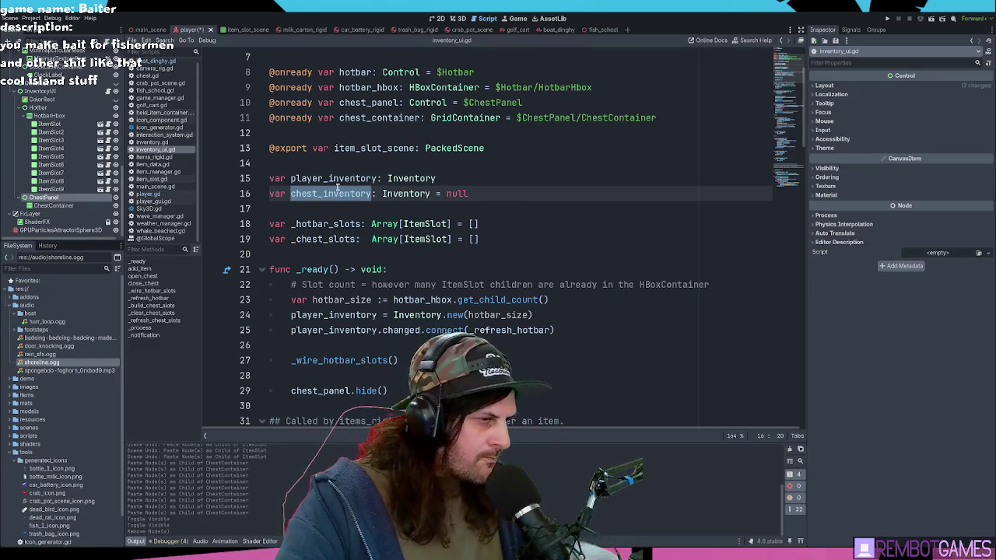
triple_click(328, 190)
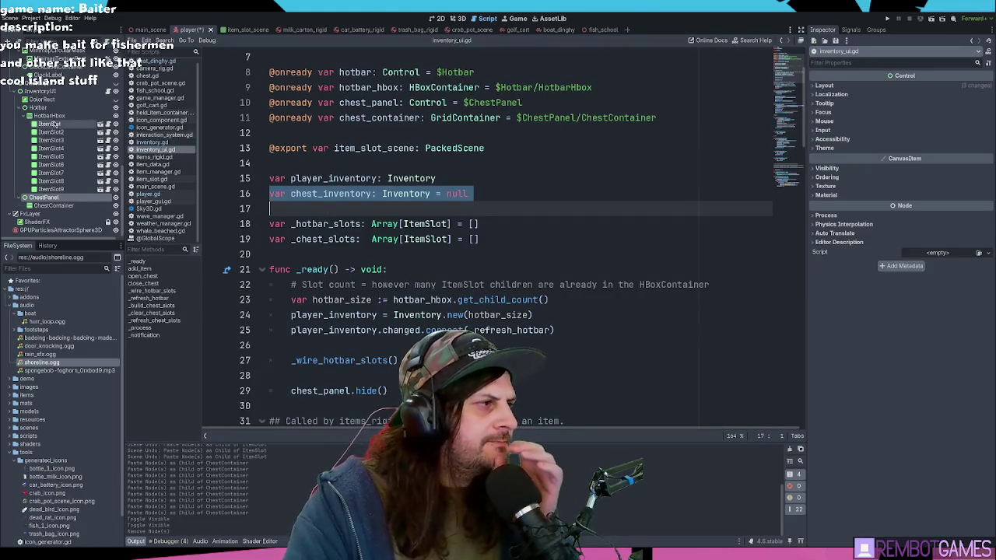
scroll(54, 125, "up", 5)
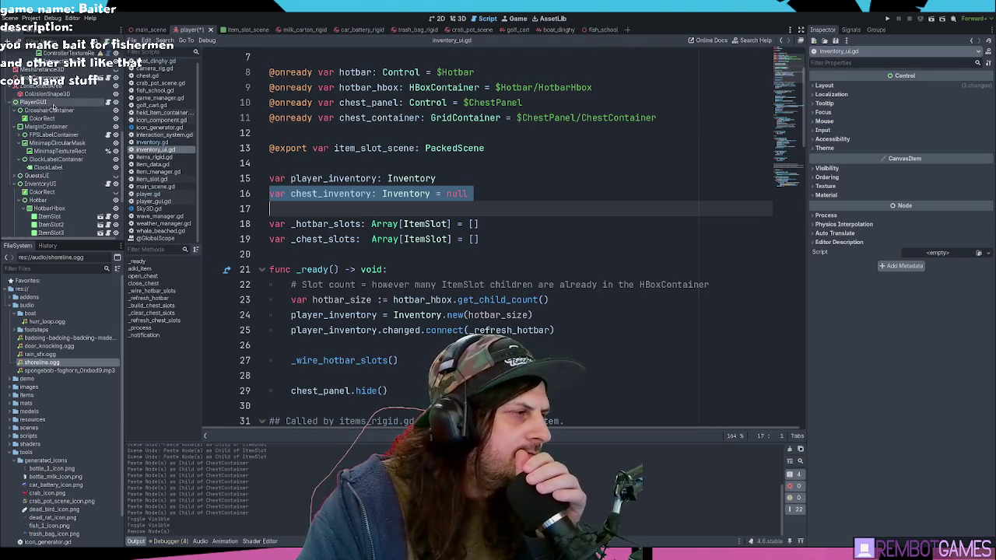
scroll(53, 106, "down", 1)
left_click(57, 161)
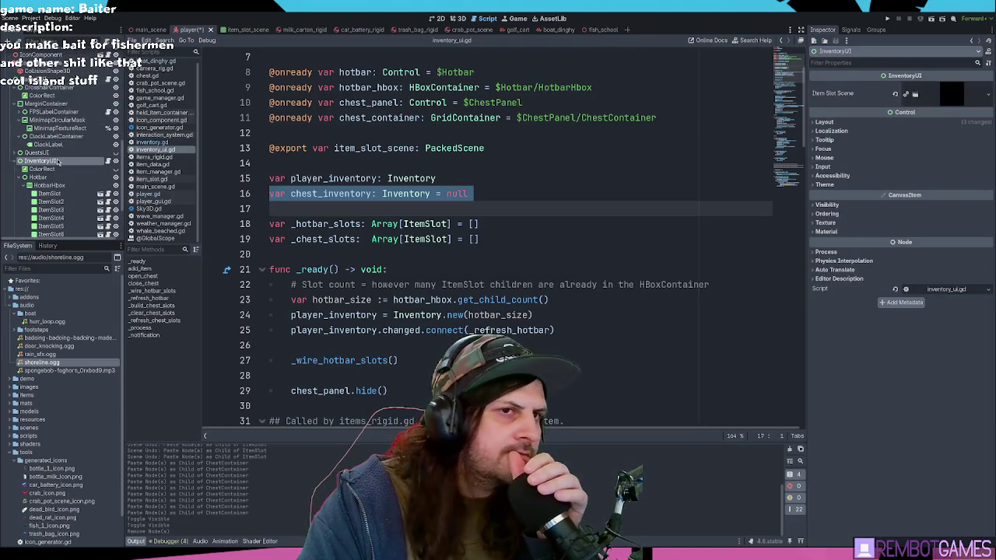
left_click(497, 199)
double_click(310, 194)
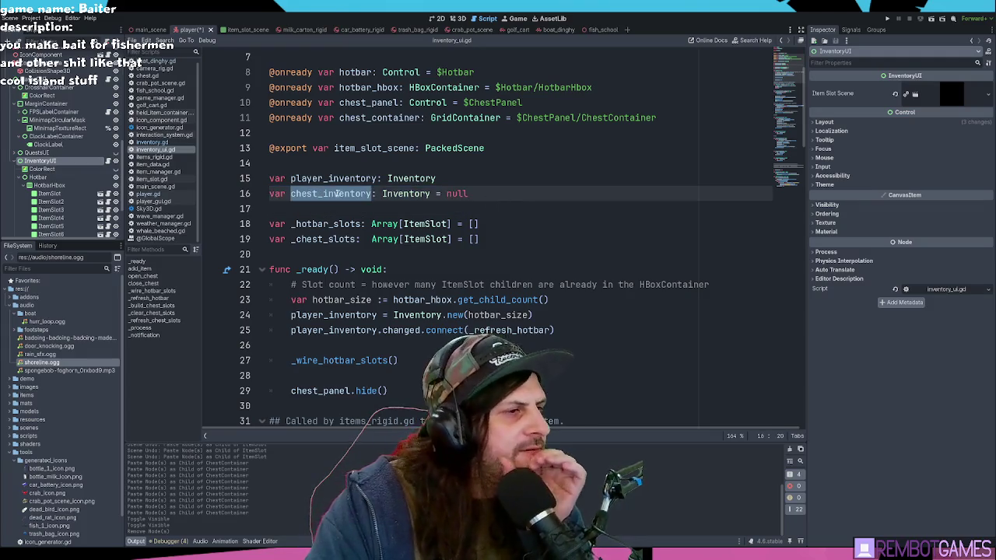
scroll(360, 185, "down", 3)
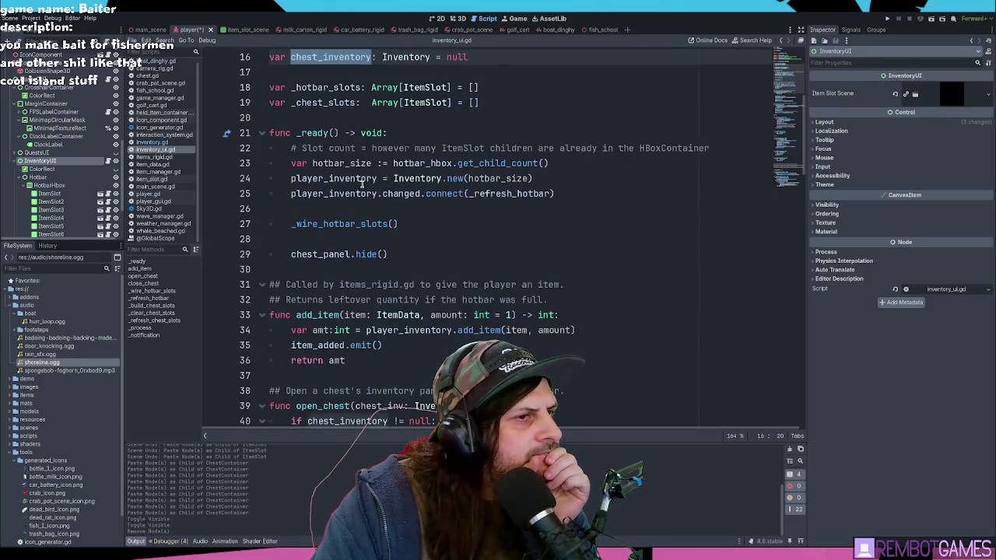
scroll(362, 183, "down", 4)
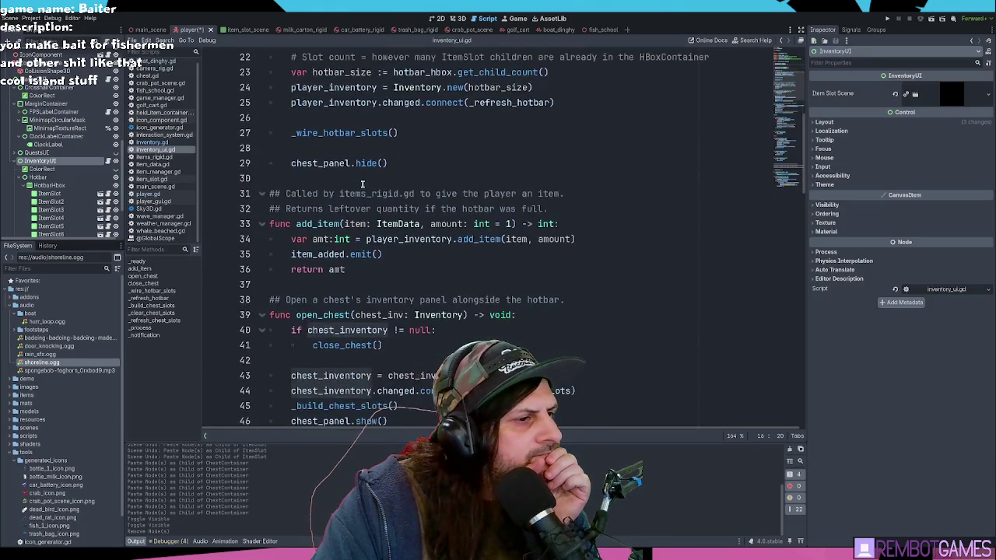